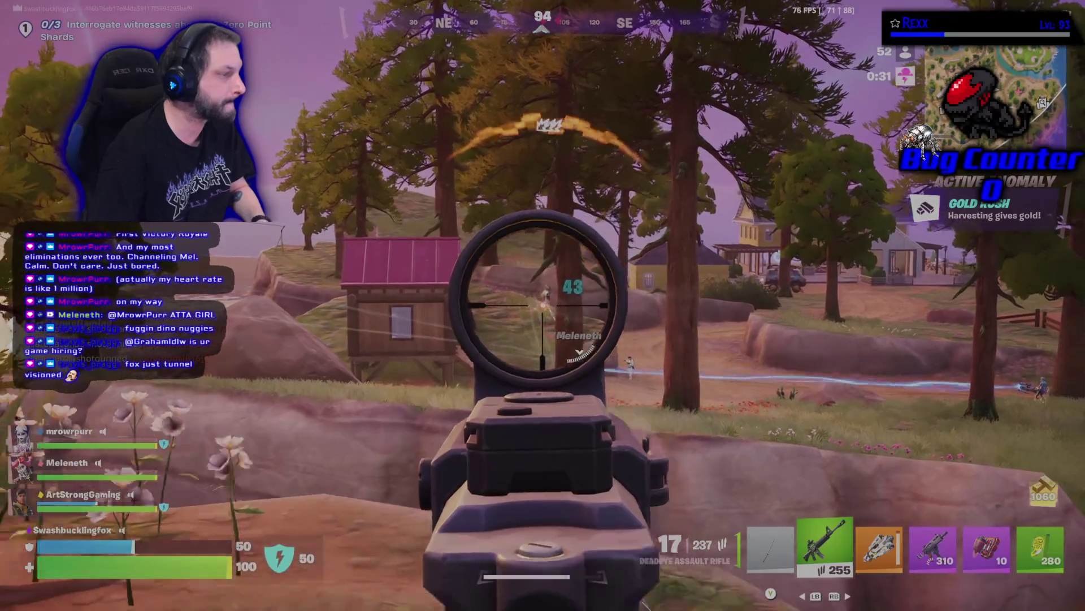
Knock down the enemy with the assault rifle and a sustained Arc-Lightning beam.
{"action": "left_click", "coordinate": [543, 305]}
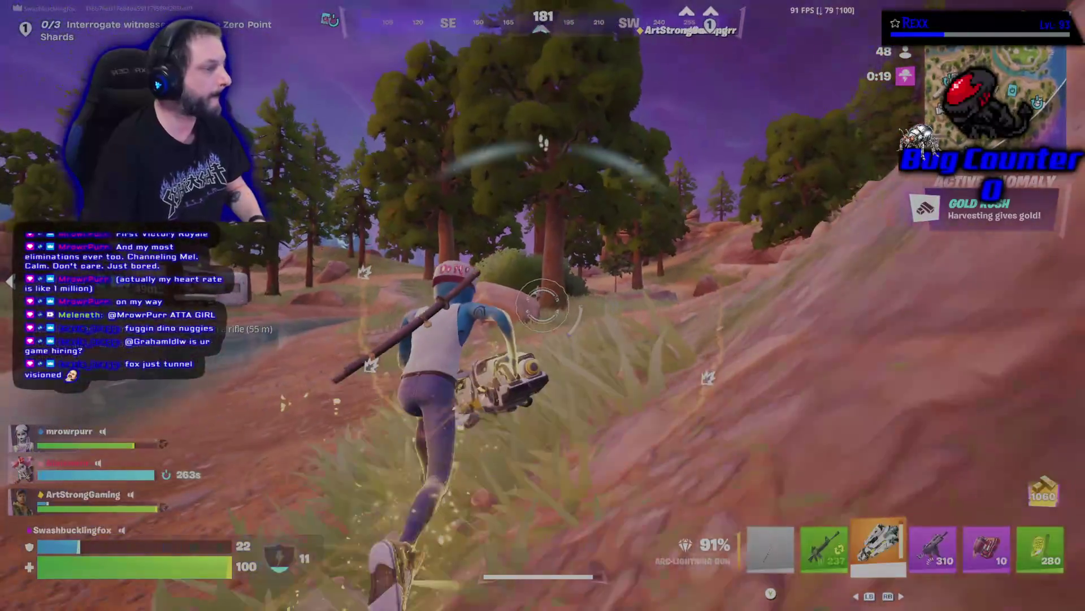
{"action": "right_click", "coordinate": [543, 305]}
{"action": "left_click", "coordinate": [543, 305]}
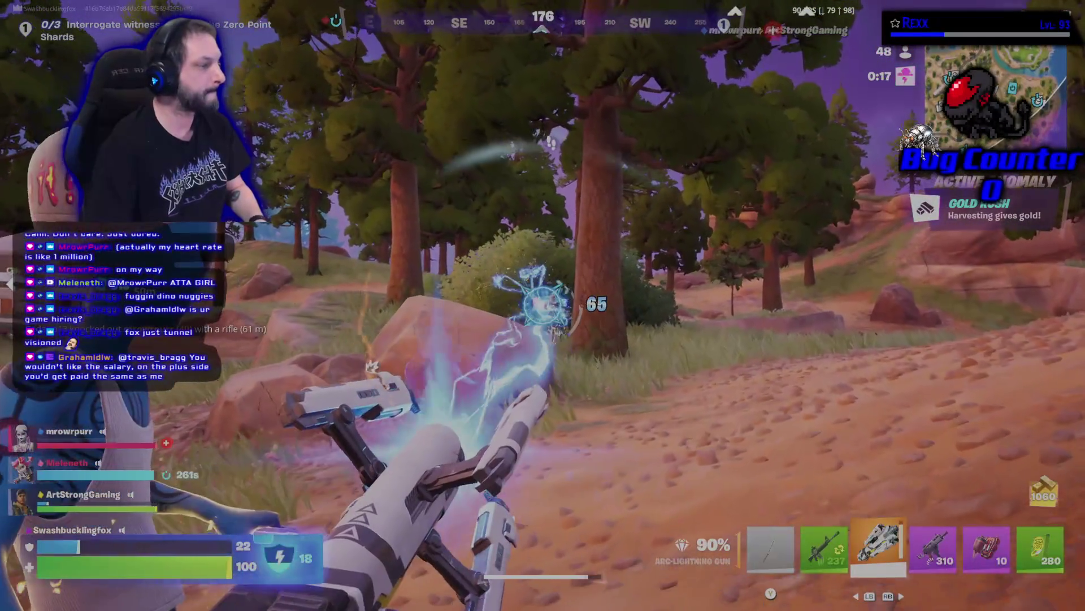
{"action": "left_click", "coordinate": [543, 305]}
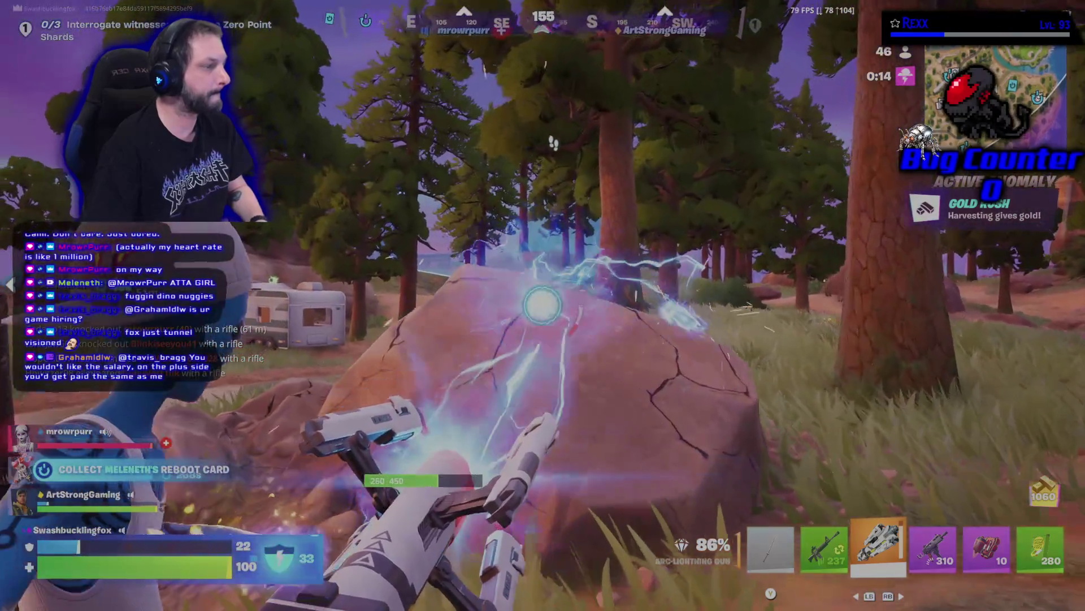
{"action": "left_click", "coordinate": [543, 305]}
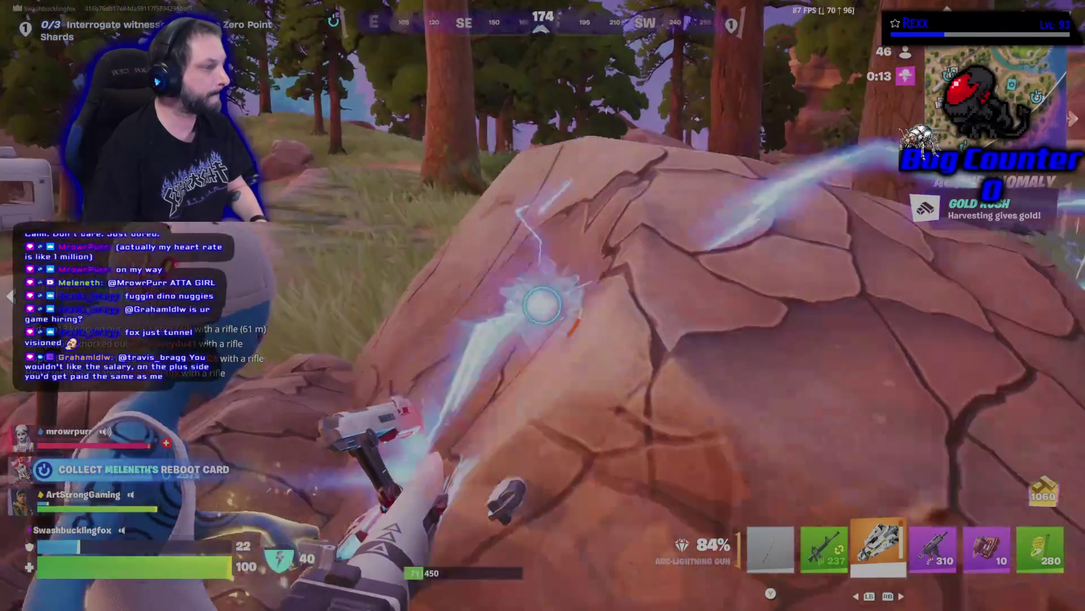
{"action": "left_click", "coordinate": [543, 305]}
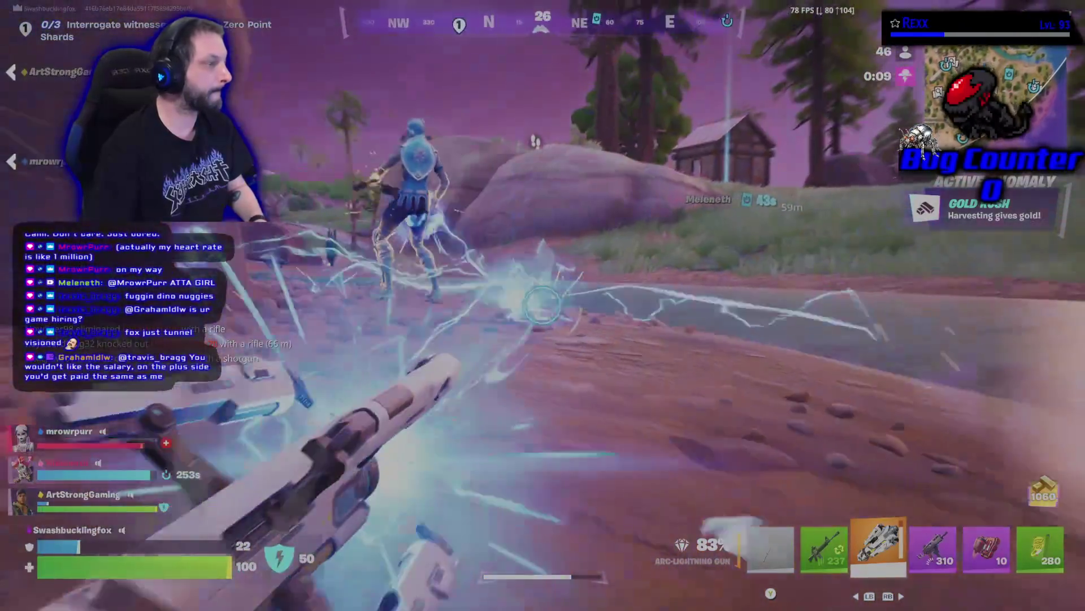
{"action": "left_click", "coordinate": [543, 305]}
{"action": "left_click", "coordinate": [543, 306]}
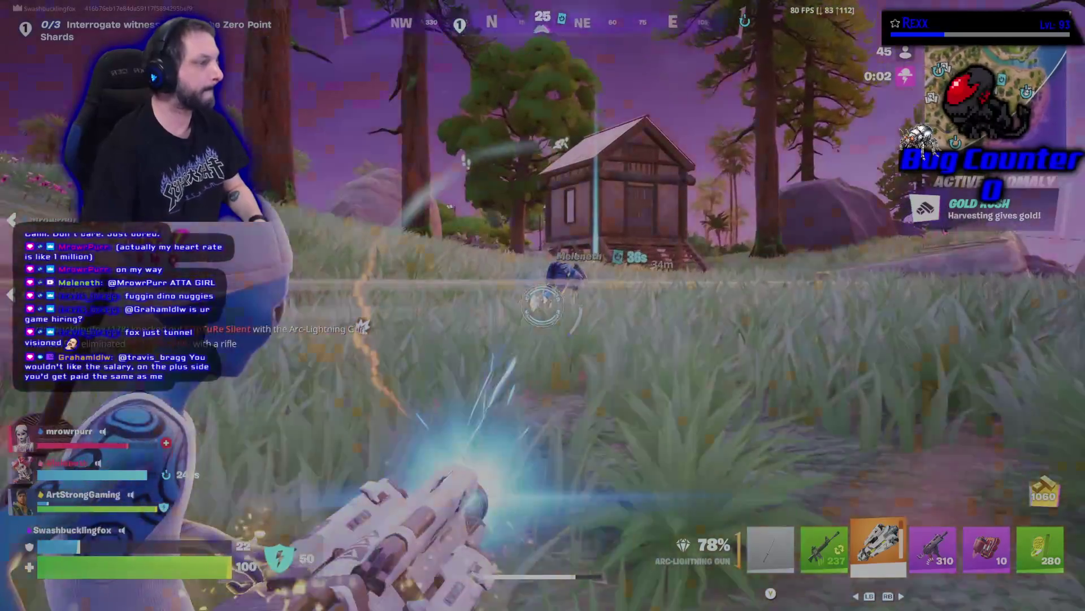
{"action": "left_click", "coordinate": [543, 306]}
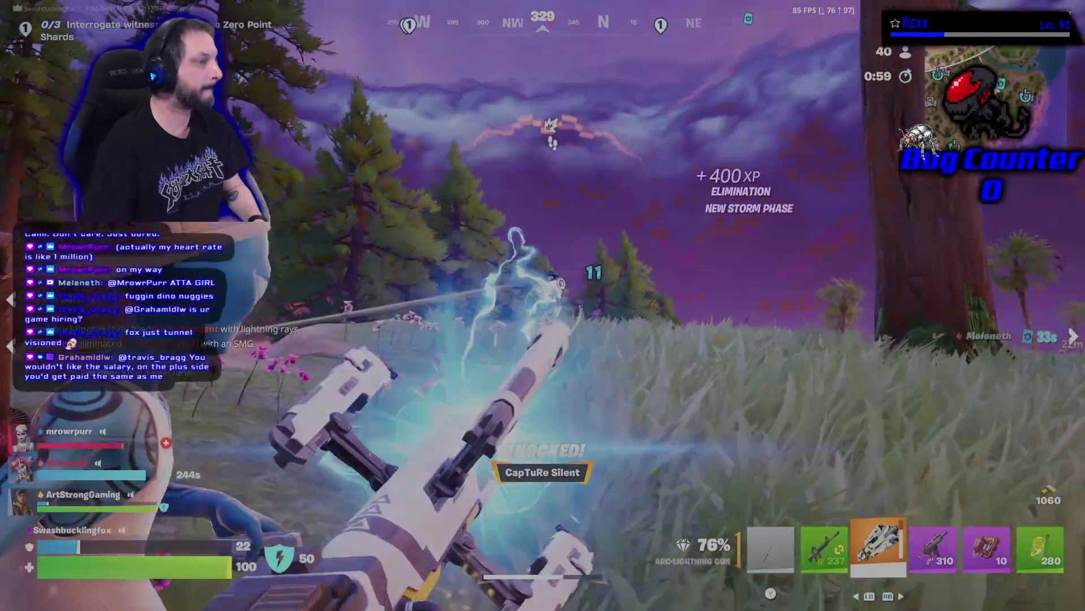
{"action": "left_click", "coordinate": [543, 305]}
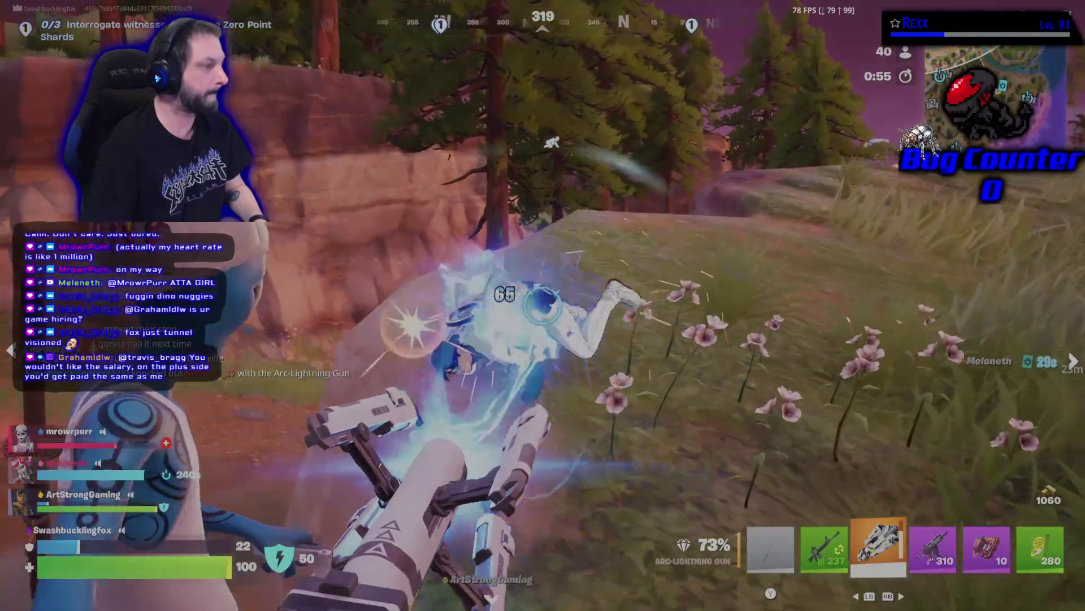
Collect ammo from the cabin loot pile and swap the assault rifle for the Tactical Pistol.
{"action": "key", "text": "w"}
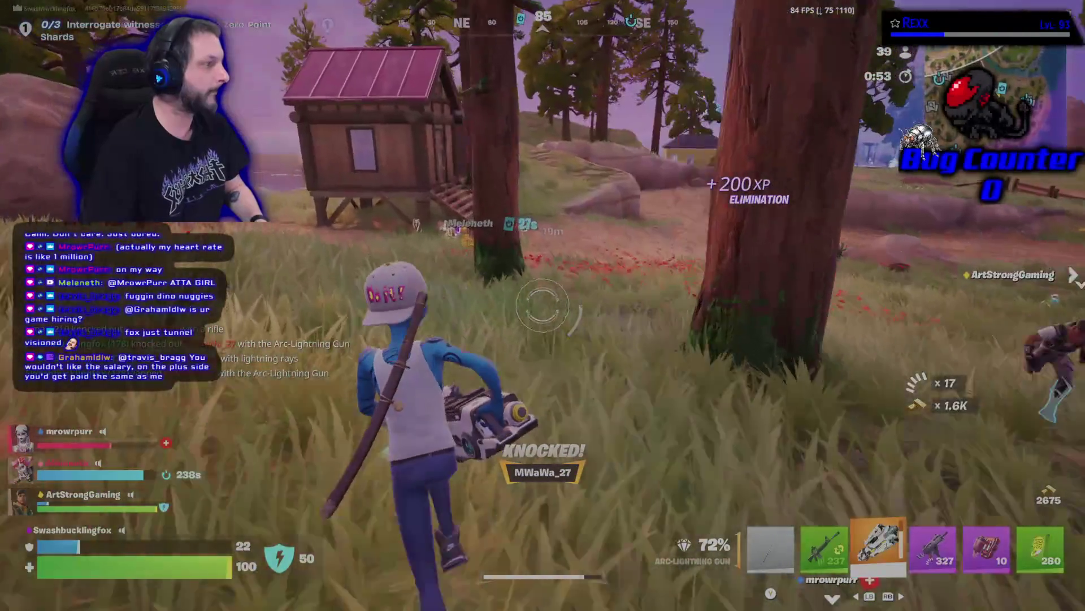
{"action": "key", "text": "w"}
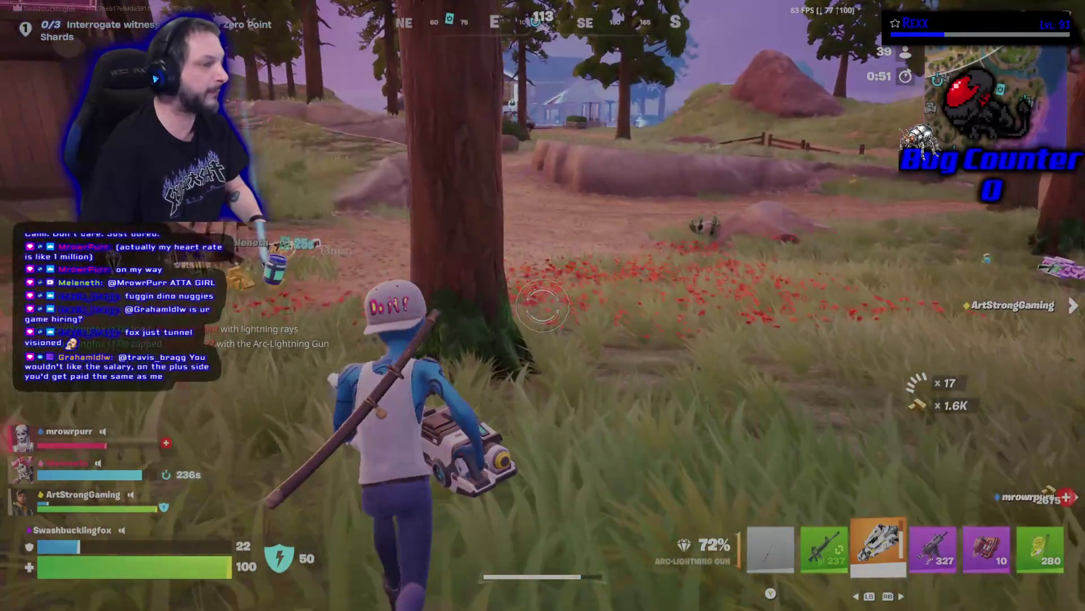
{"action": "key", "text": "w"}
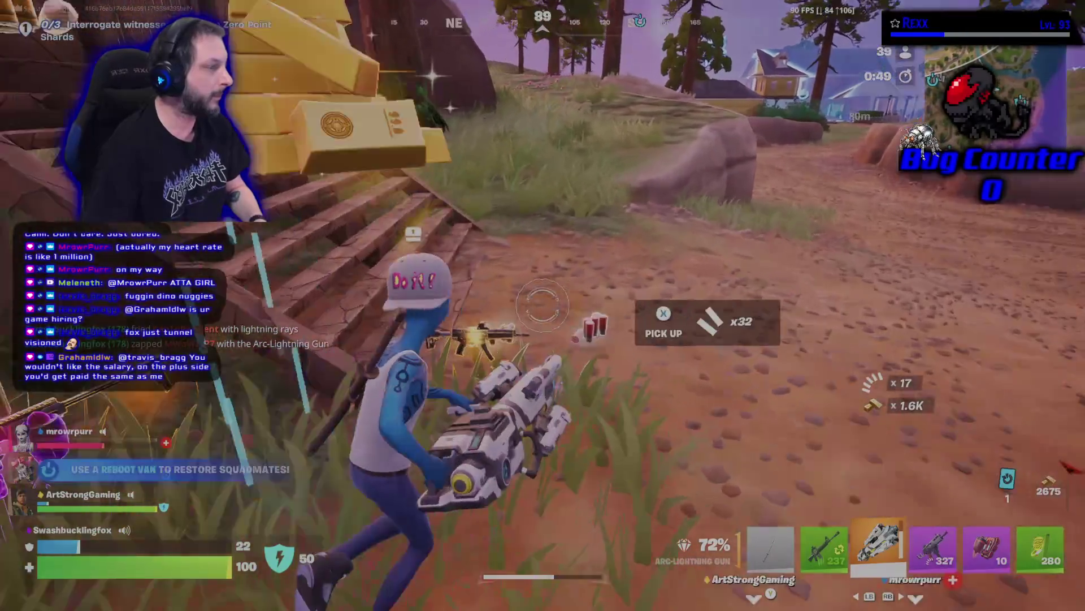
{"action": "key", "text": "w"}
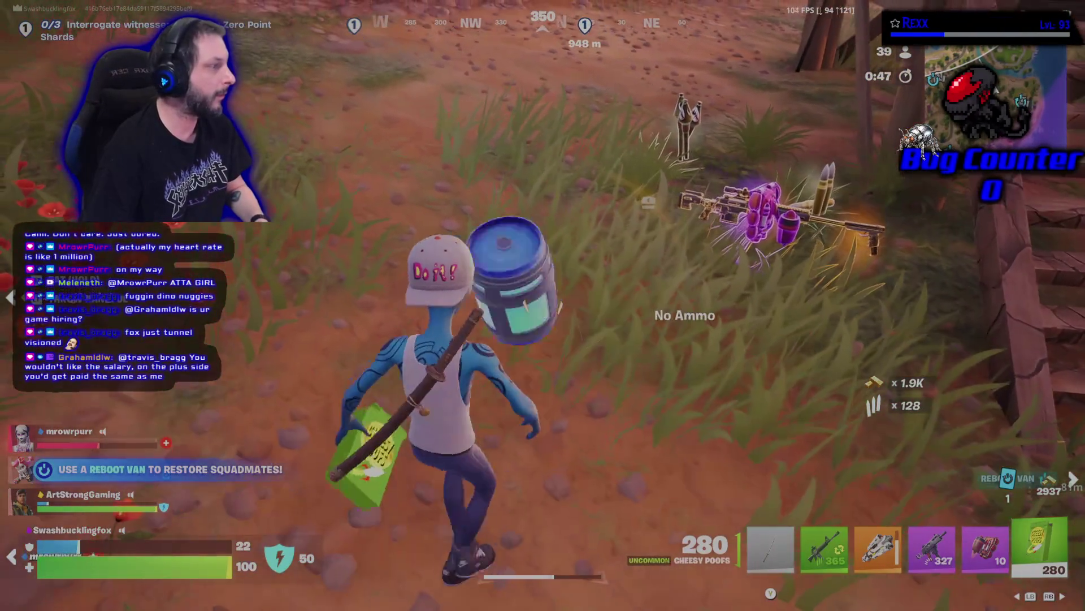
{"action": "key", "text": "w"}
{"action": "key", "text": "2"}
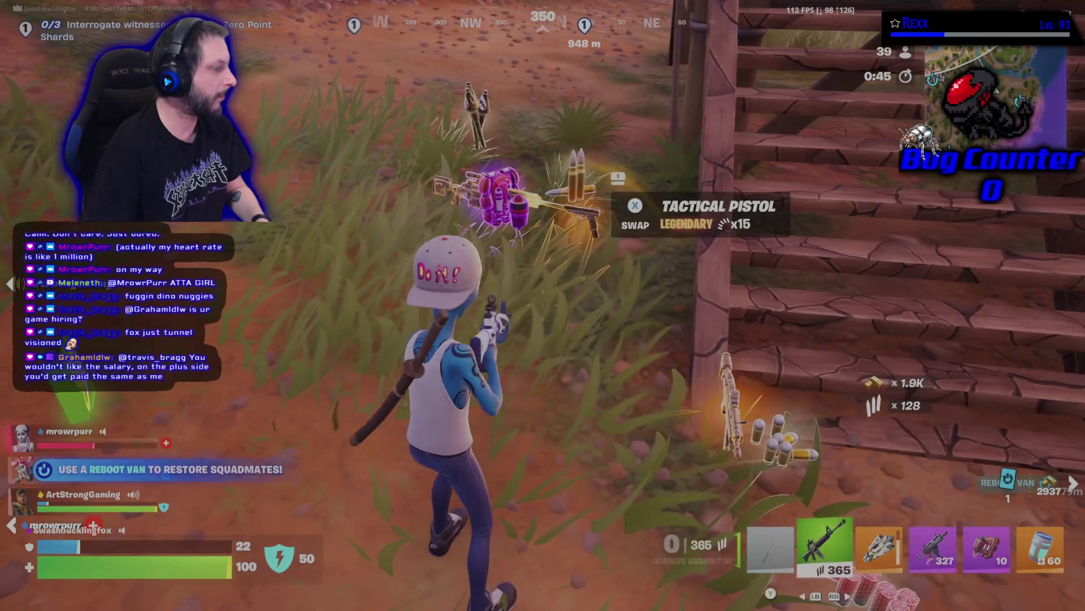
{"action": "key", "text": "e"}
{"action": "key", "text": "4"}
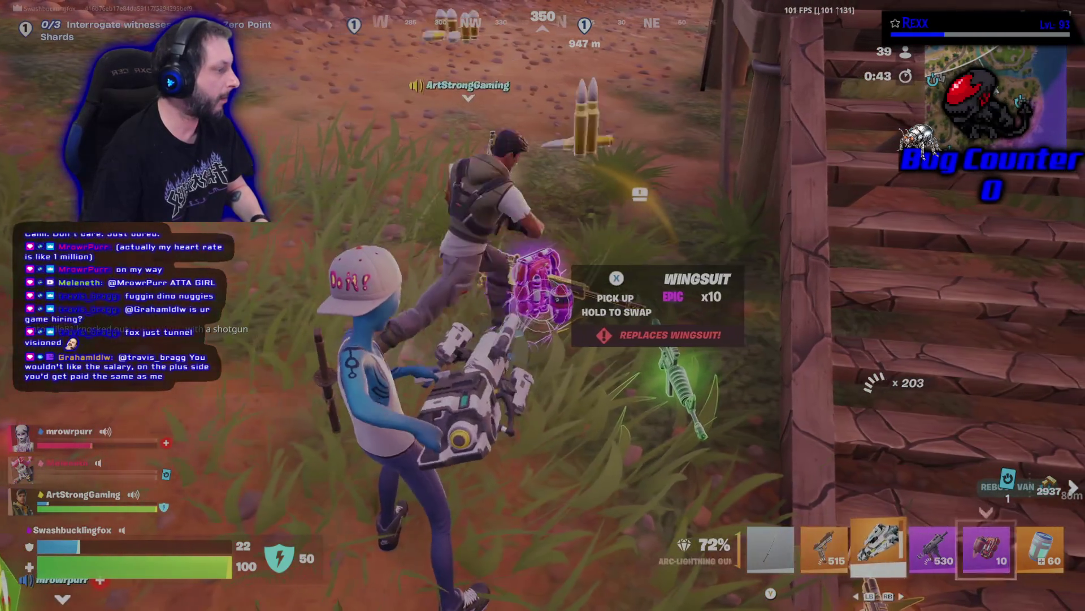
Revive the downed teammate in the poppy field and swap between the Tactical Pistol and the rifle.
{"action": "key", "text": "w"}
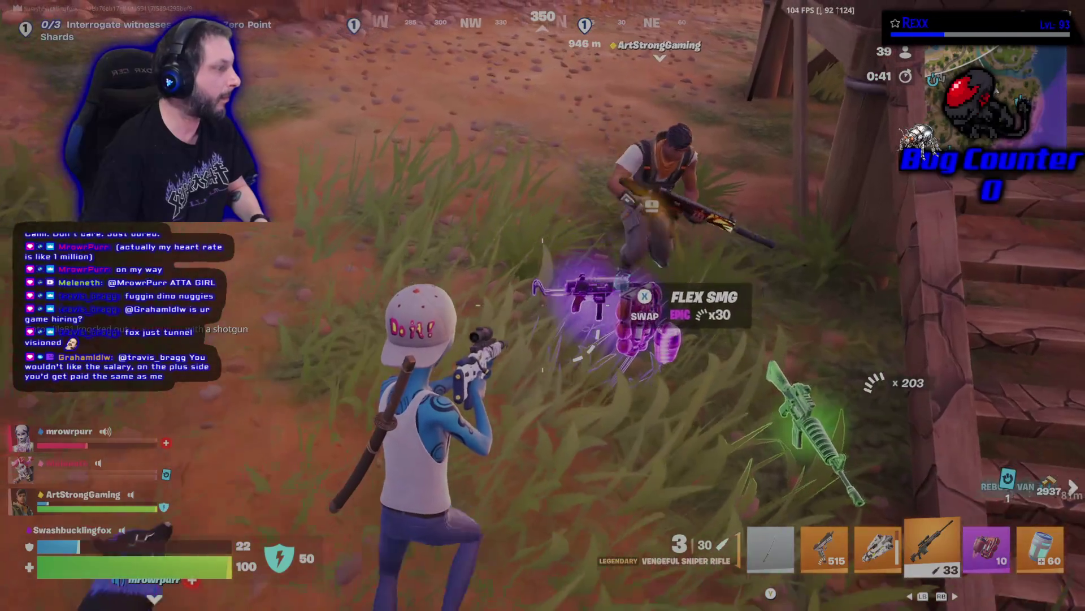
{"action": "key", "text": "w"}
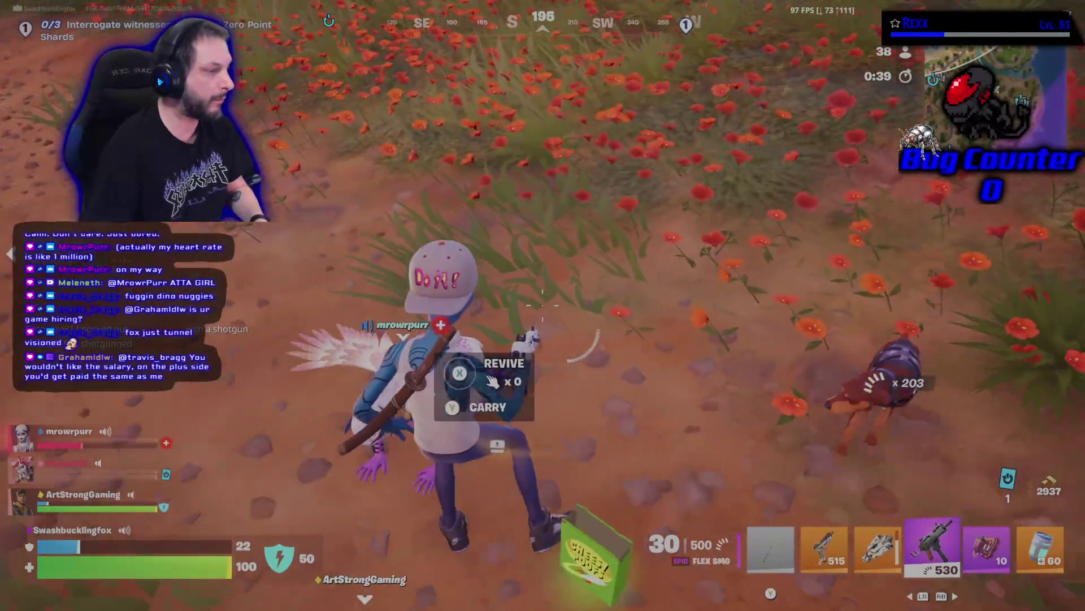
{"action": "key", "text": "e"}
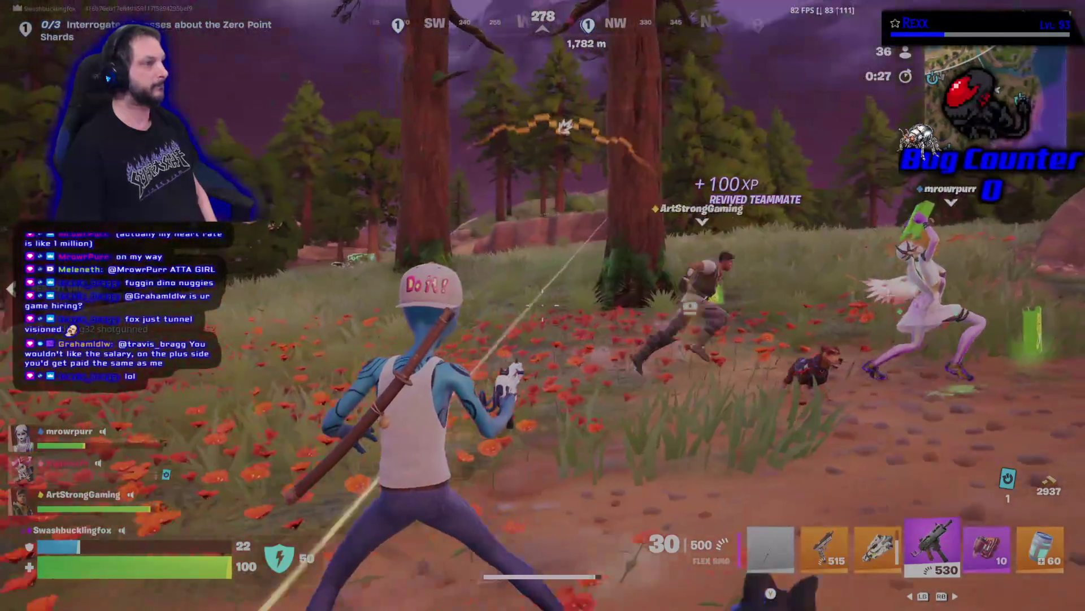
{"action": "key", "text": "2"}
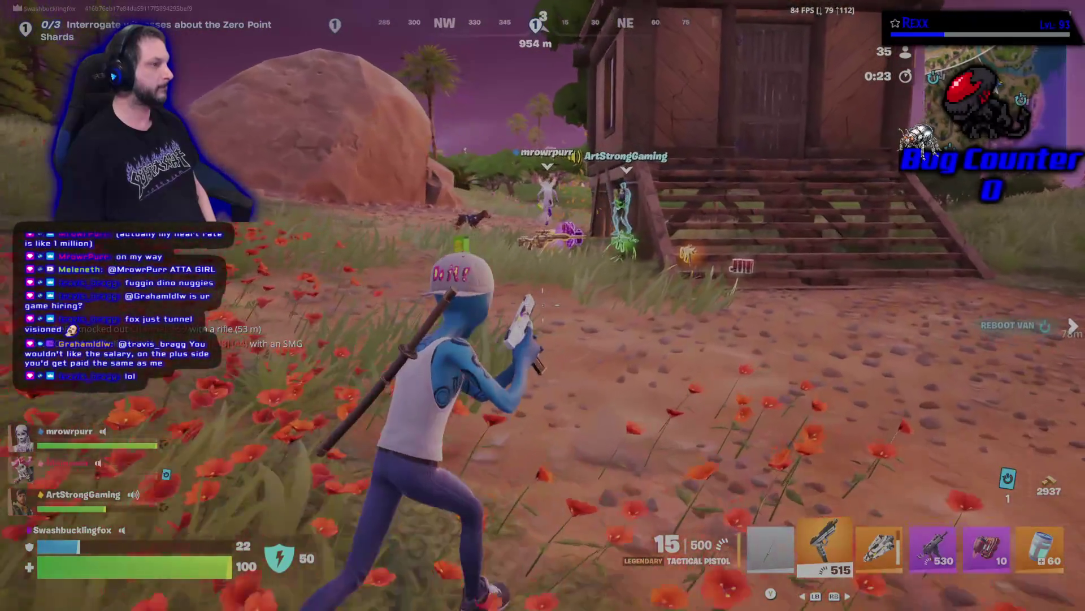
{"action": "key", "text": "e"}
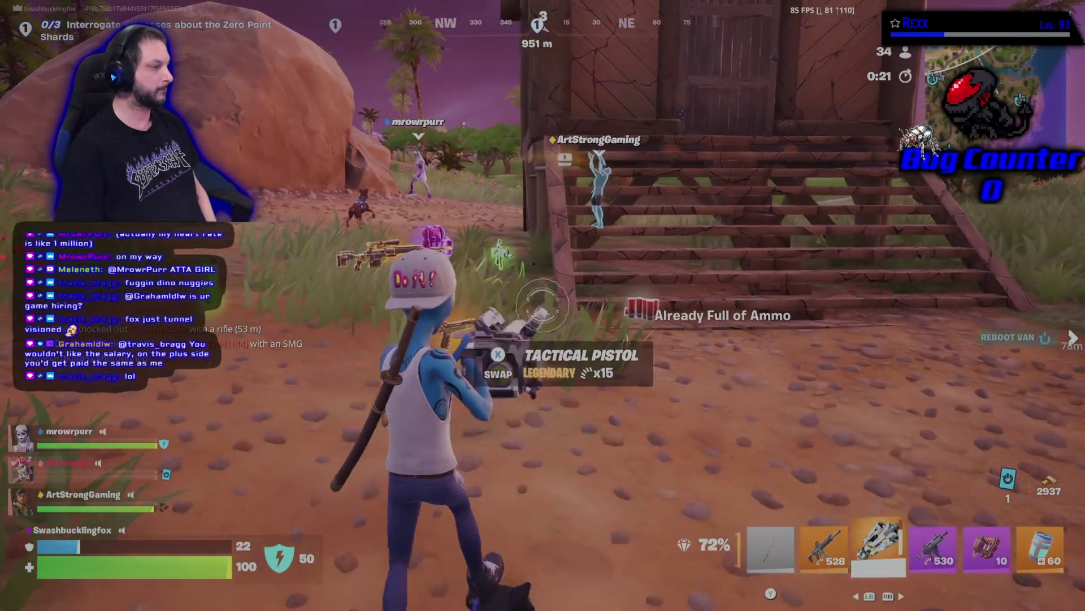
{"action": "key", "text": "4"}
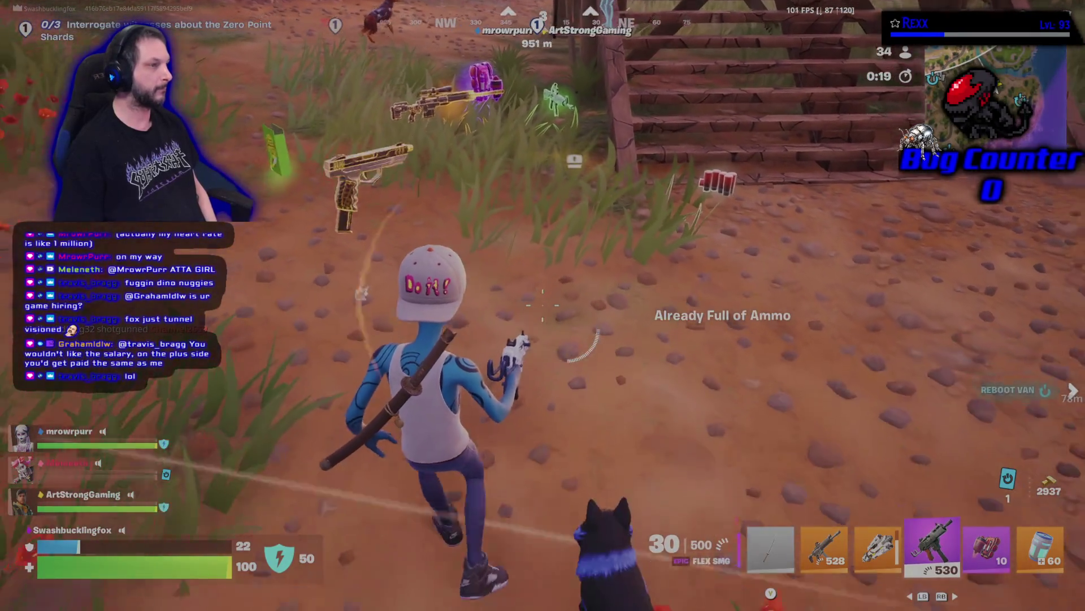
{"action": "key", "text": "e"}
{"action": "key", "text": "2"}
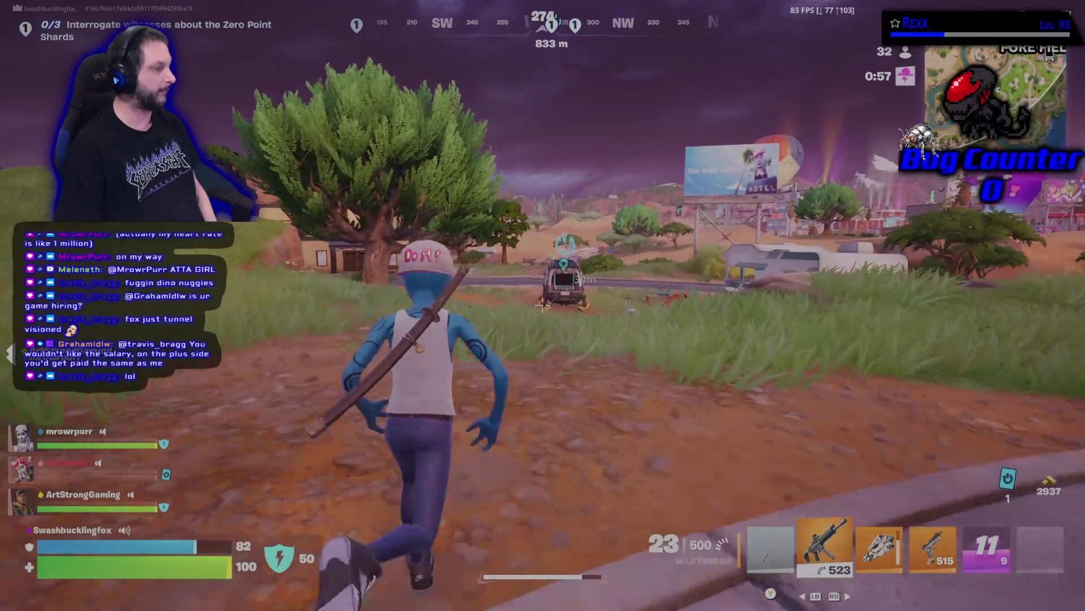
Reboot the fallen teammate at the reboot van, buying a squad reboot for 500 gold.
{"action": "key", "text": "1"}
{"action": "key", "text": "w"}
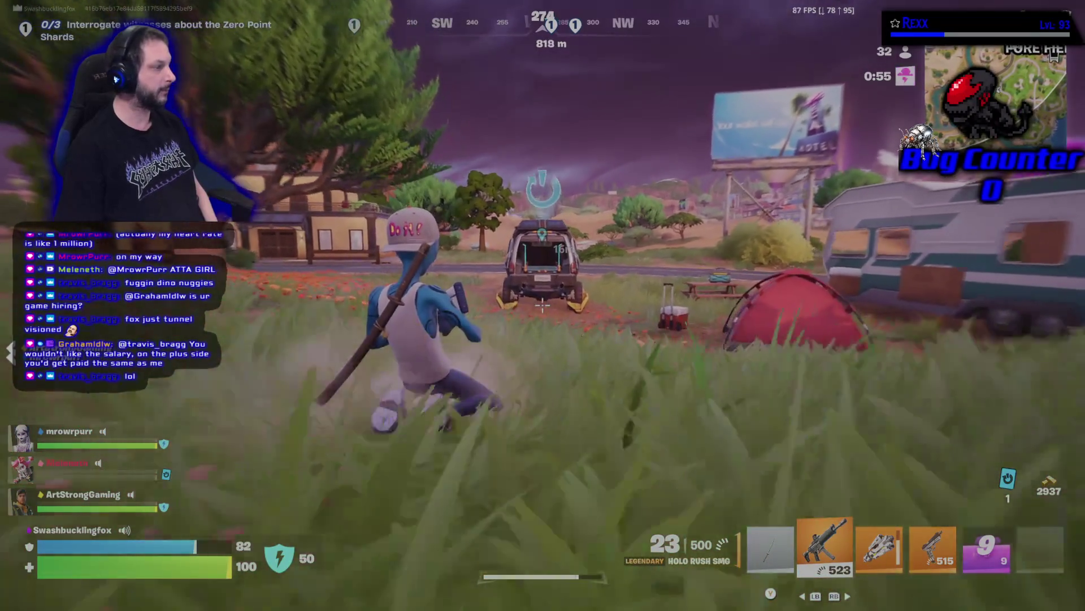
{"action": "key", "text": "e"}
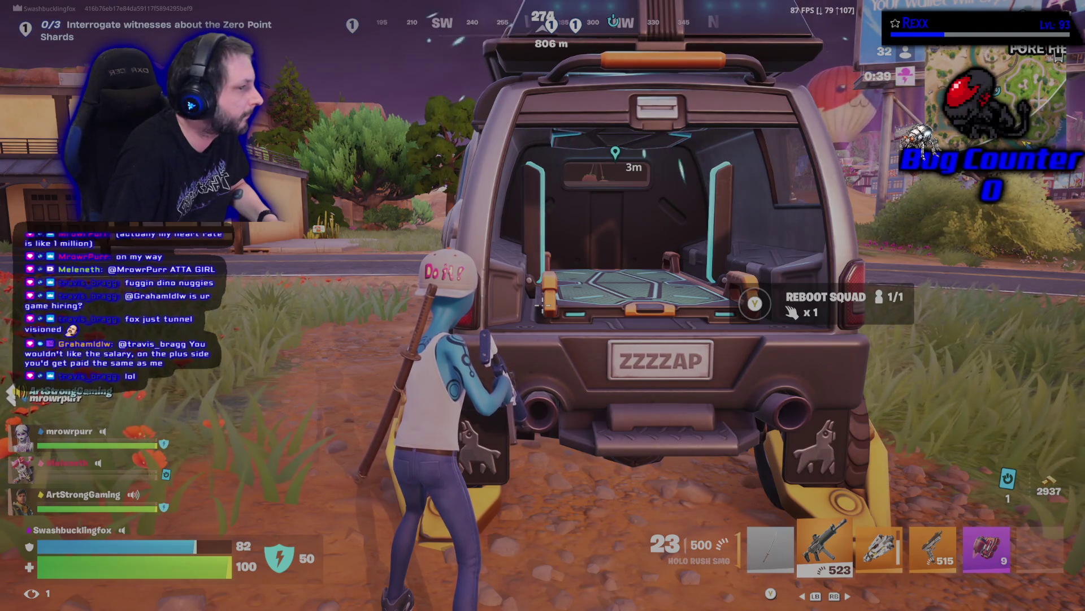
{"action": "key", "text": "e"}
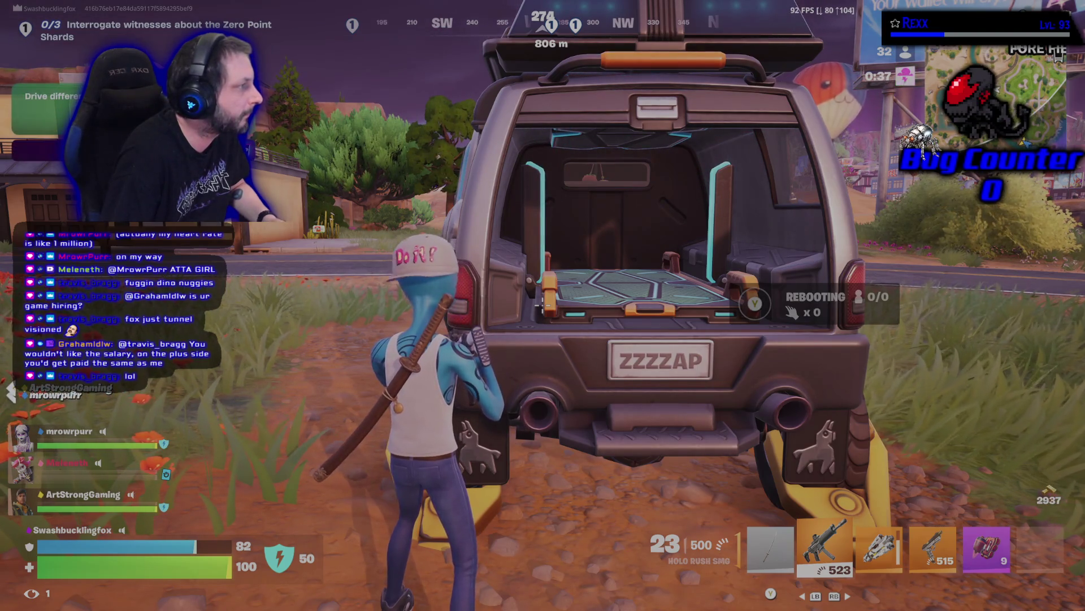
{"action": "key", "text": "w"}
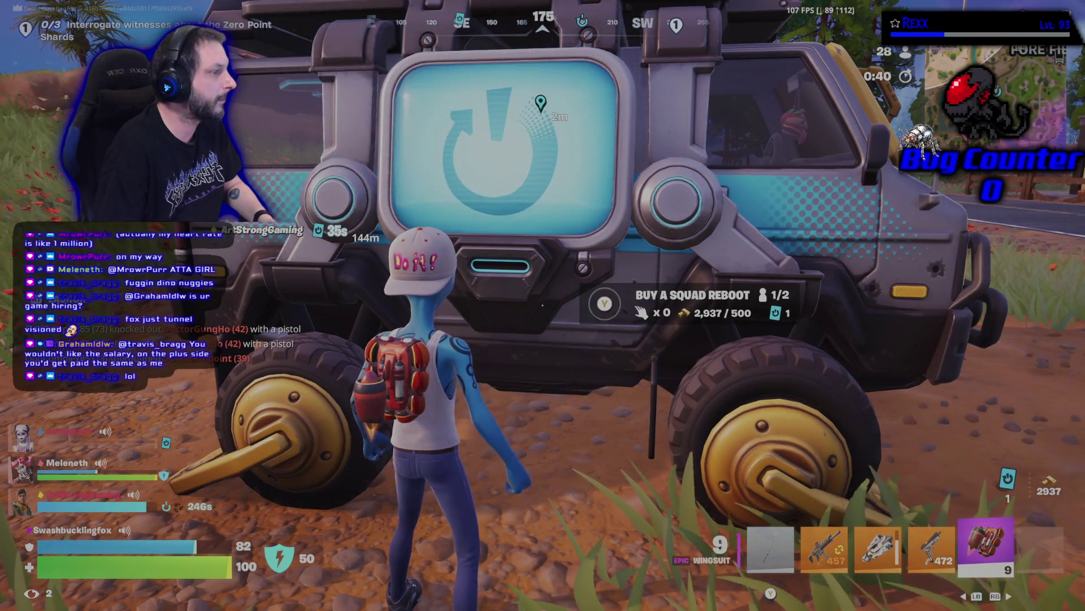
{"action": "key", "text": "e"}
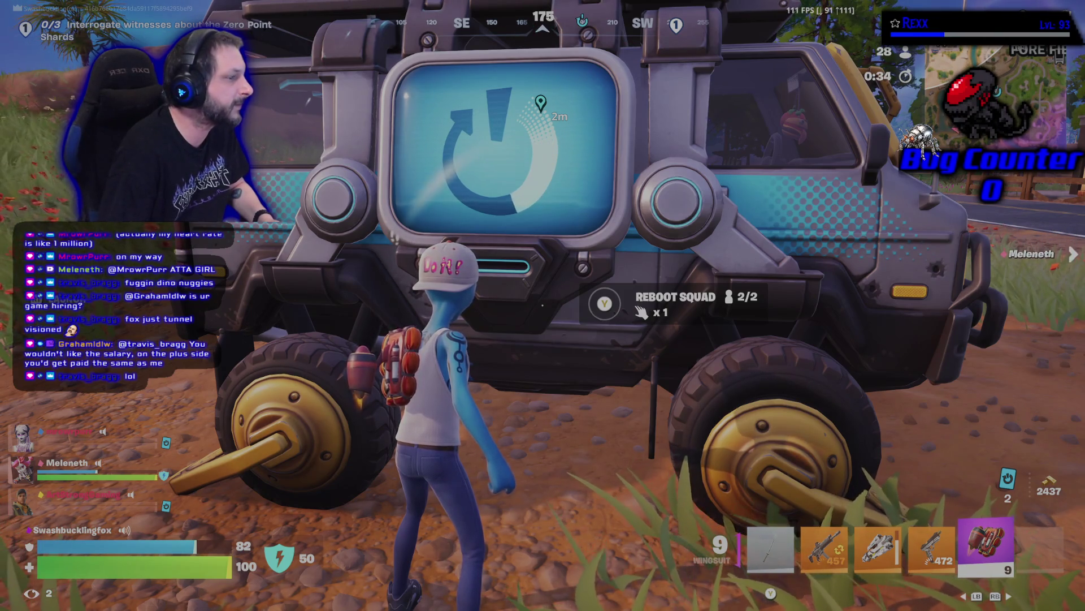
Fire the Arc-Lightning Gun at nearby enemies around the reboot van, then back away from it.
{"action": "key", "text": "w"}
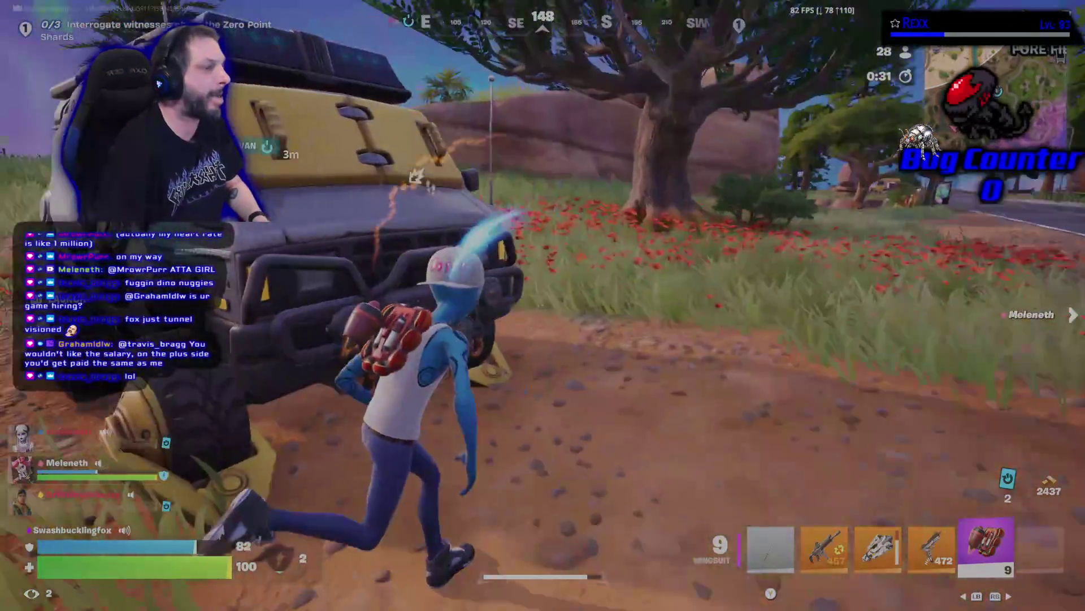
{"action": "key", "text": "w"}
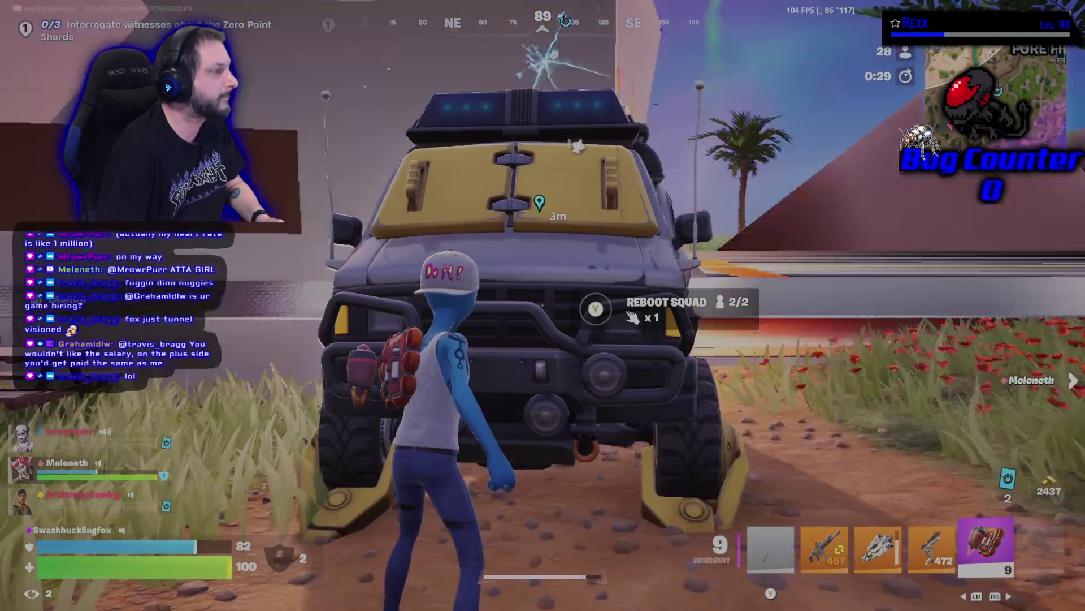
{"action": "key", "text": "w"}
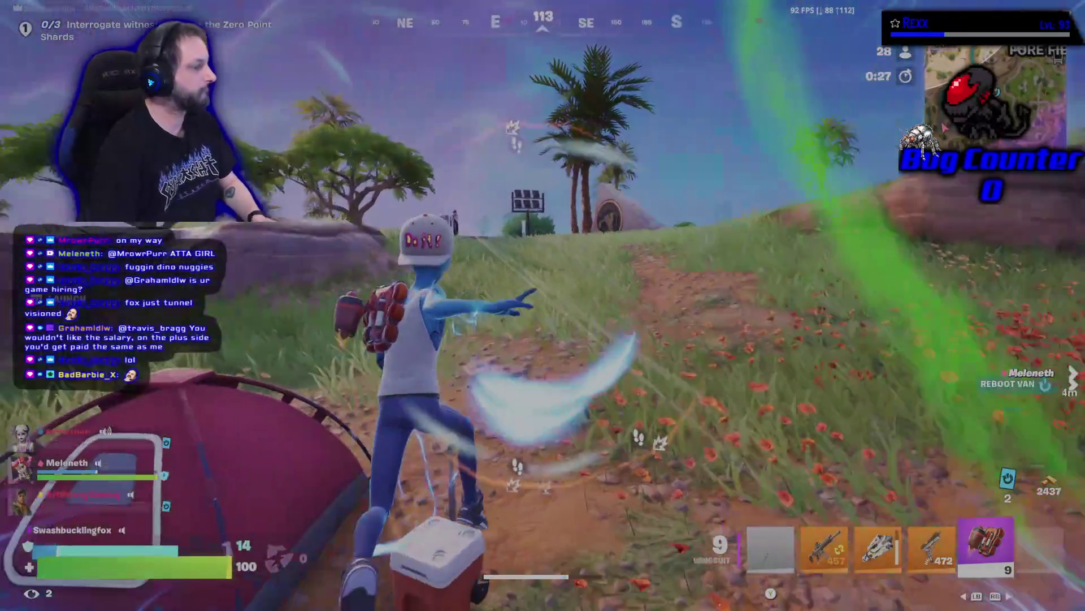
{"action": "key", "text": "3"}
{"action": "left_click", "coordinate": [543, 305]}
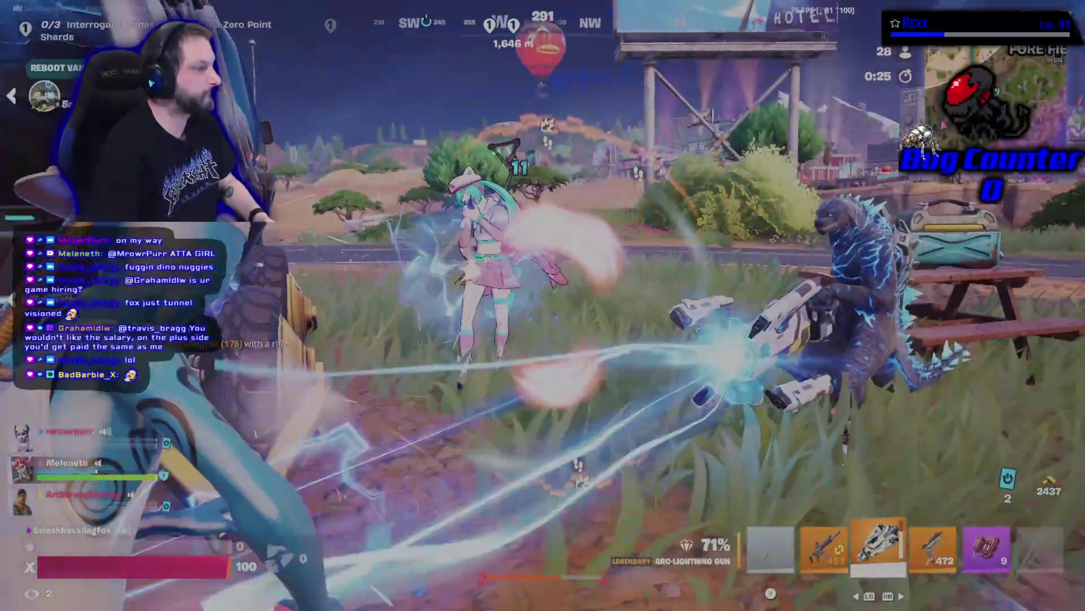
{"action": "key", "text": "w"}
{"action": "key", "text": "e"}
{"action": "key", "text": "s"}
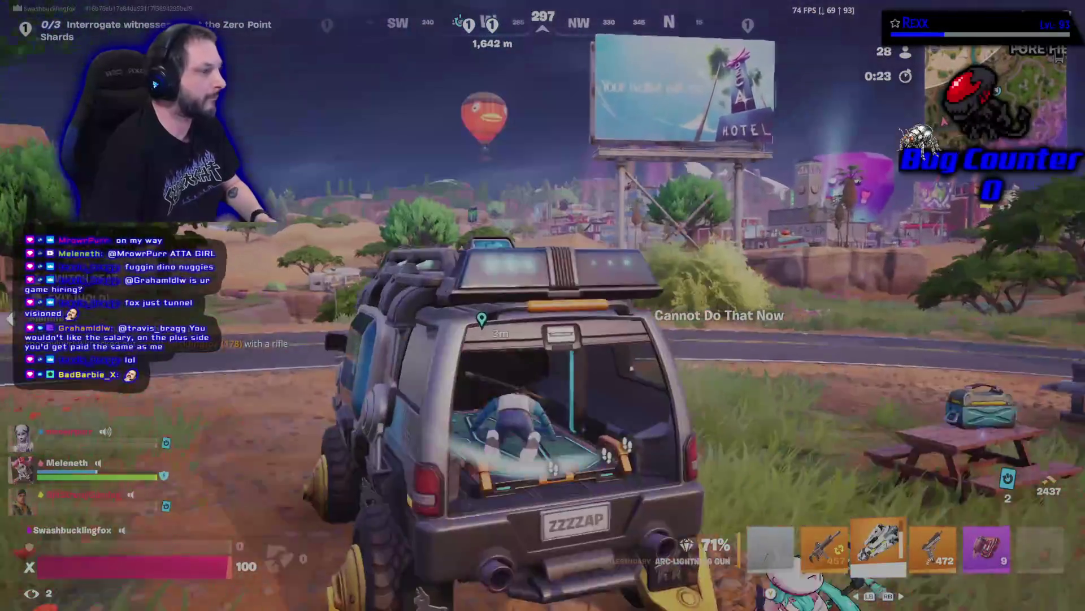
{"action": "key", "text": "s"}
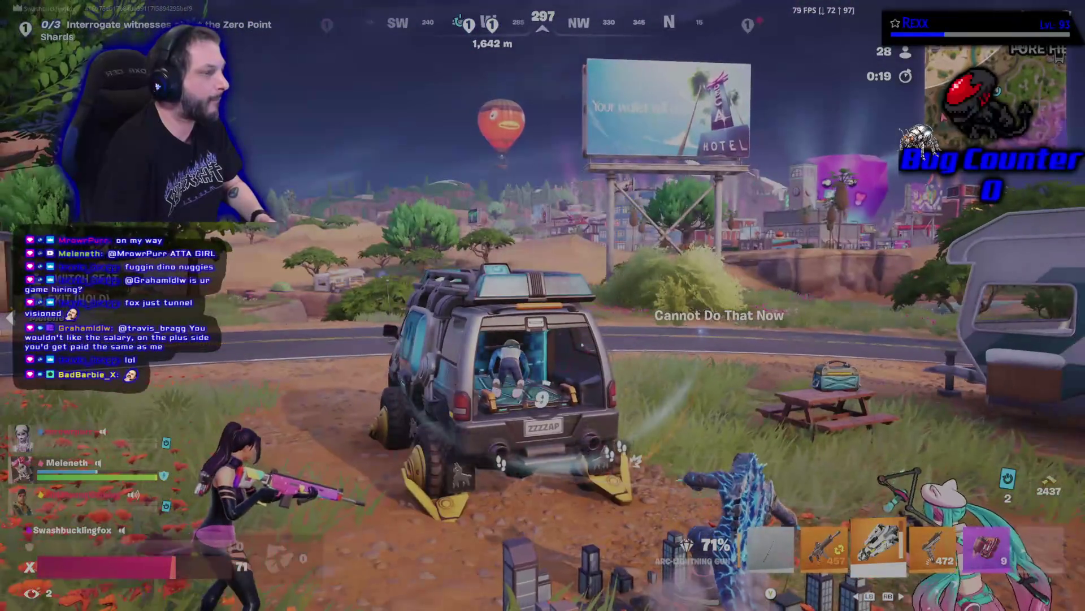
{"action": "key", "text": "s"}
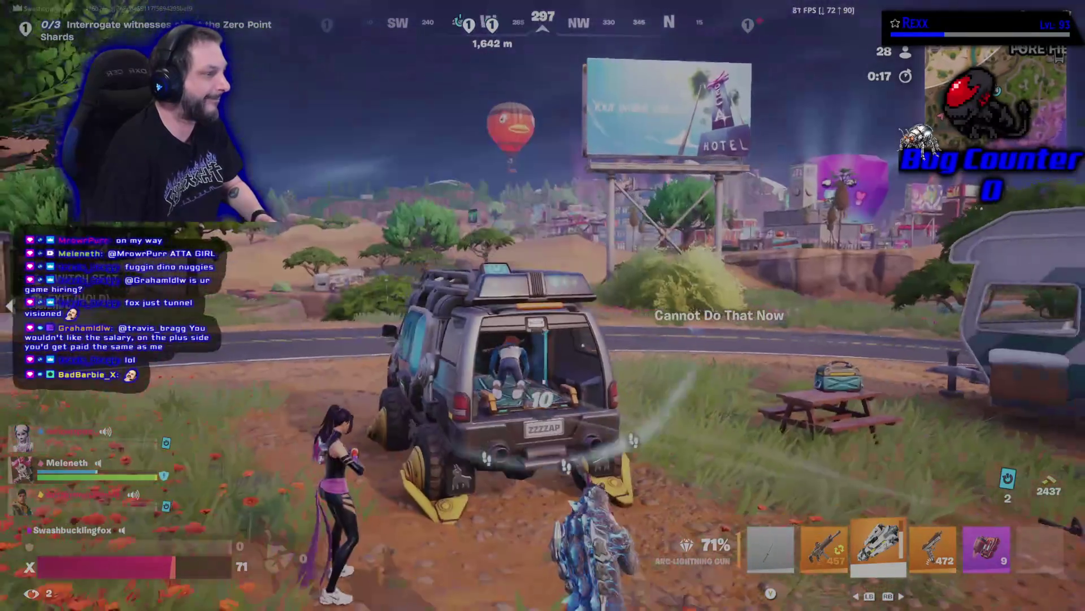
{"action": "key", "text": "s"}
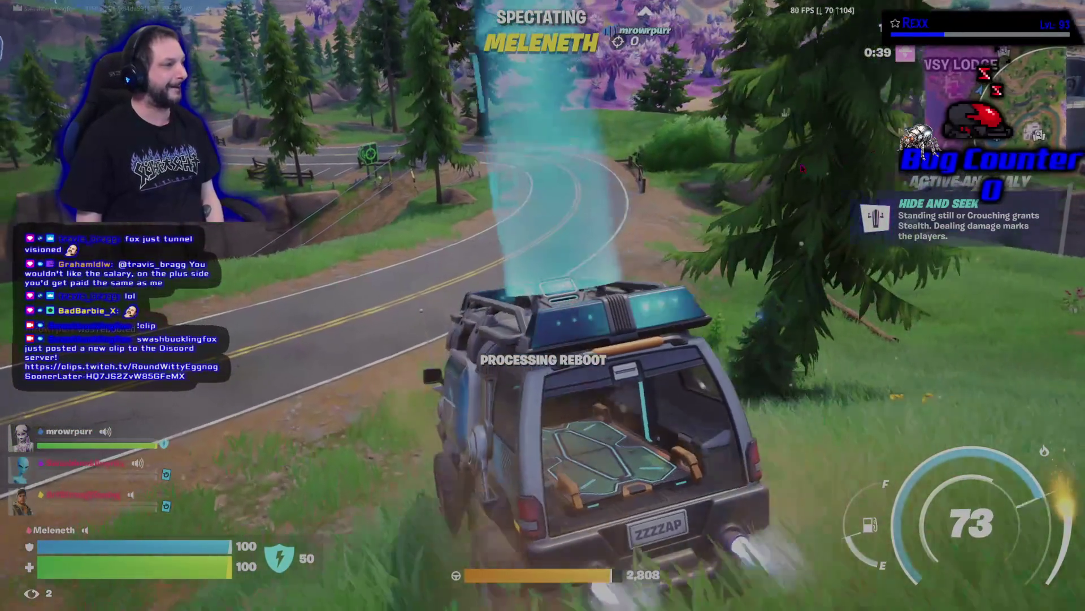
Deploy the Kang and Kodos UFO glider, then ready up the squad in the lobby.
{"action": "key", "text": "space"}
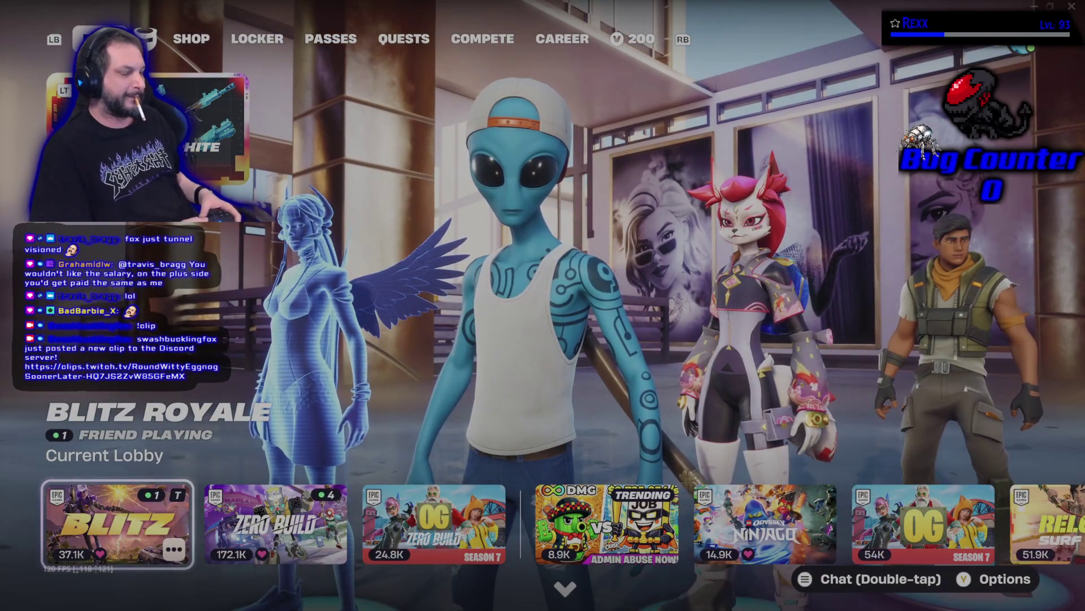
{"action": "key", "text": "Return"}
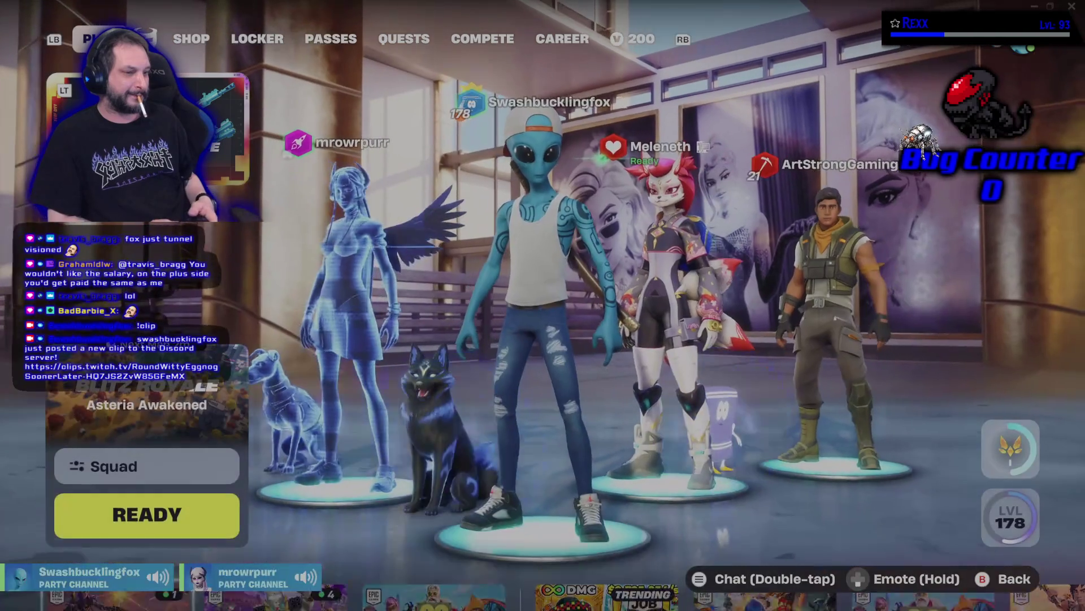
{"action": "key", "text": "Return"}
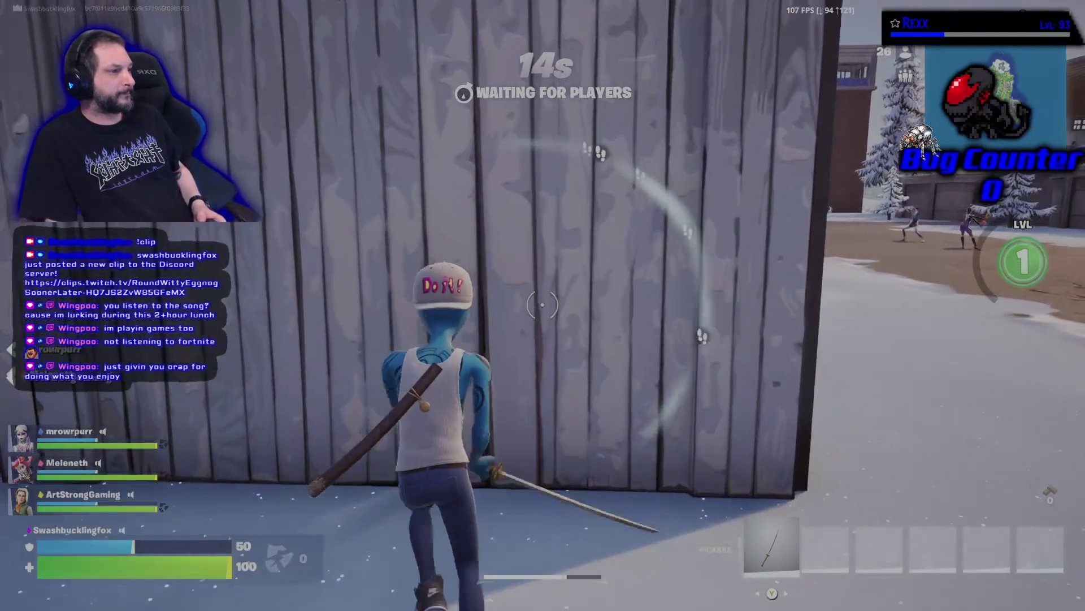
Harvest materials by breaking through the wooden shed wall, then climb onto the roof.
{"action": "left_click", "coordinate": [543, 306]}
{"action": "left_click", "coordinate": [542, 305]}
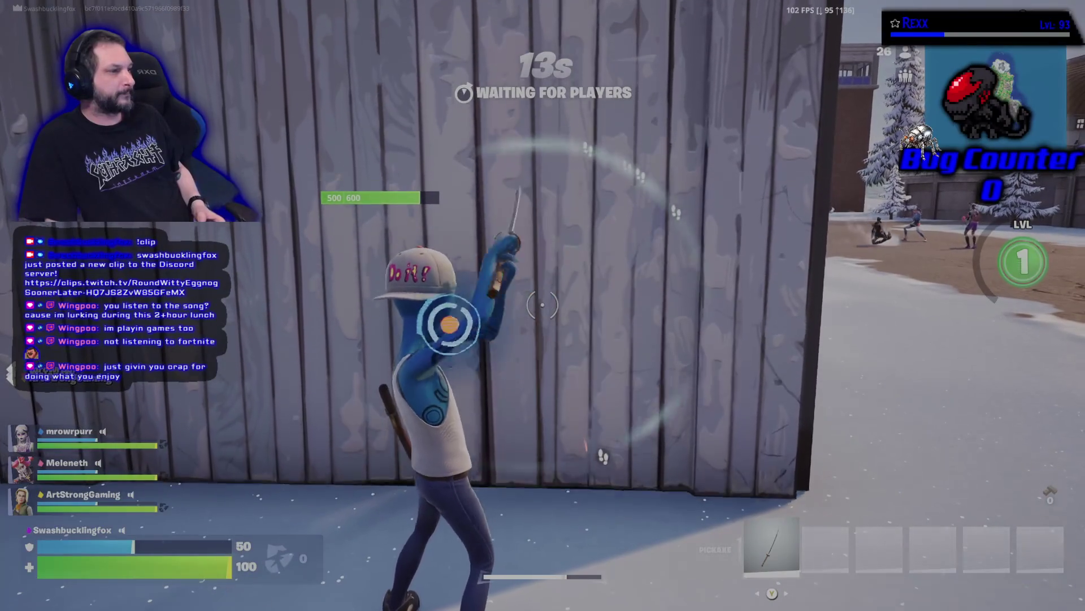
{"action": "left_click", "coordinate": [543, 305]}
{"action": "left_click", "coordinate": [542, 305]}
{"action": "left_click", "coordinate": [543, 305]}
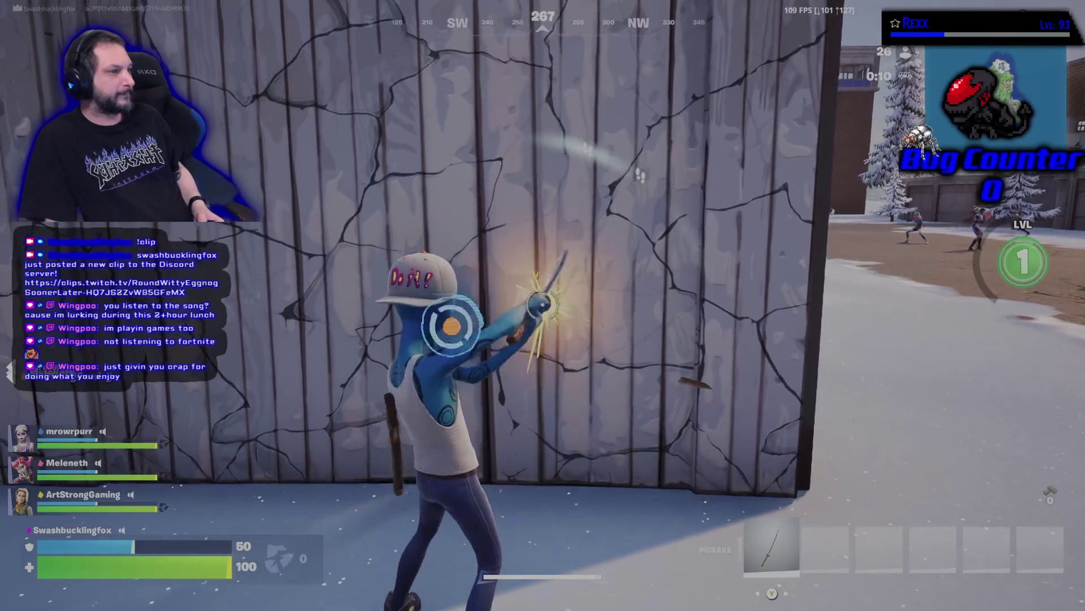
{"action": "left_click", "coordinate": [543, 306]}
{"action": "left_click", "coordinate": [542, 306]}
{"action": "left_click", "coordinate": [542, 305]}
{"action": "left_click", "coordinate": [542, 305]}
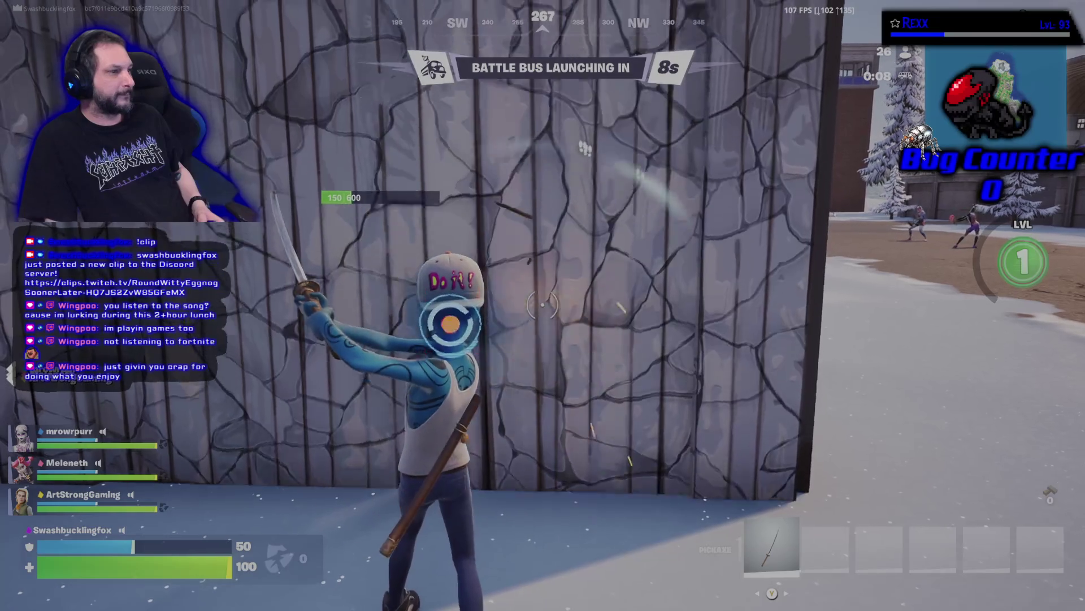
{"action": "left_click", "coordinate": [542, 305]}
{"action": "left_click", "coordinate": [542, 305]}
{"action": "left_click", "coordinate": [543, 305]}
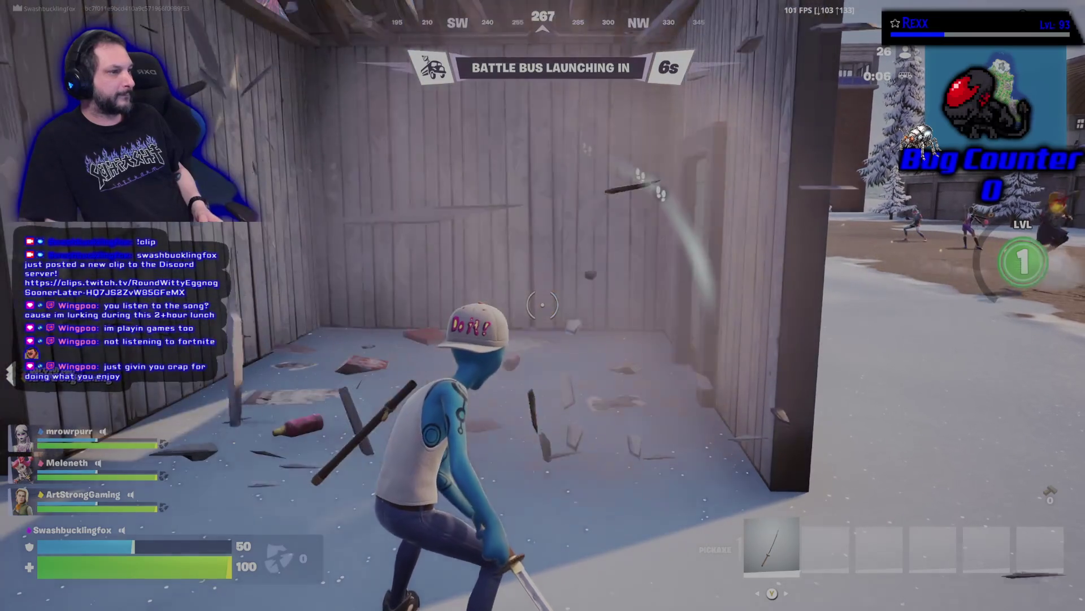
{"action": "key", "text": "space"}
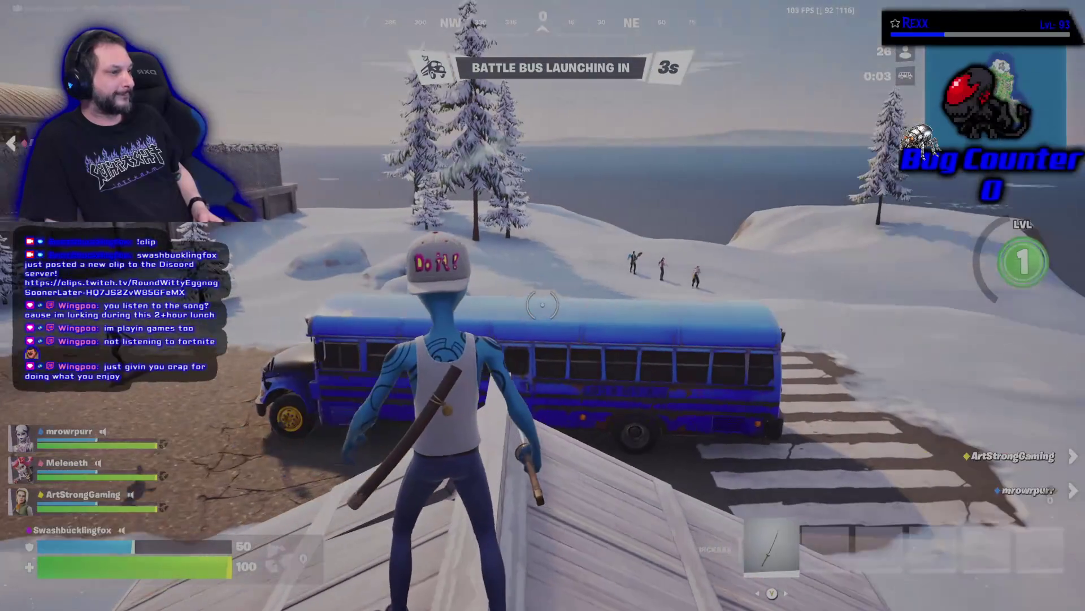
Play an emote, check the island map, and jump out of the Battle Bus.
{"action": "key", "text": "b"}
{"action": "left_click", "coordinate": [542, 306]}
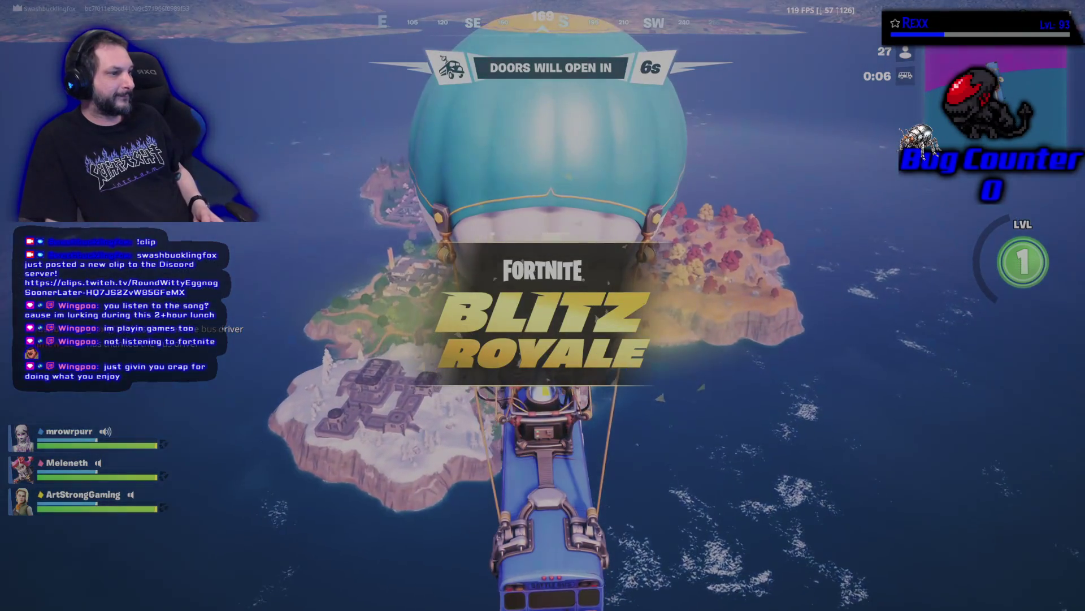
{"action": "key", "text": "m"}
{"action": "scroll", "coordinate": [616, 292], "scroll_direction": "up", "scroll_amount": 4}
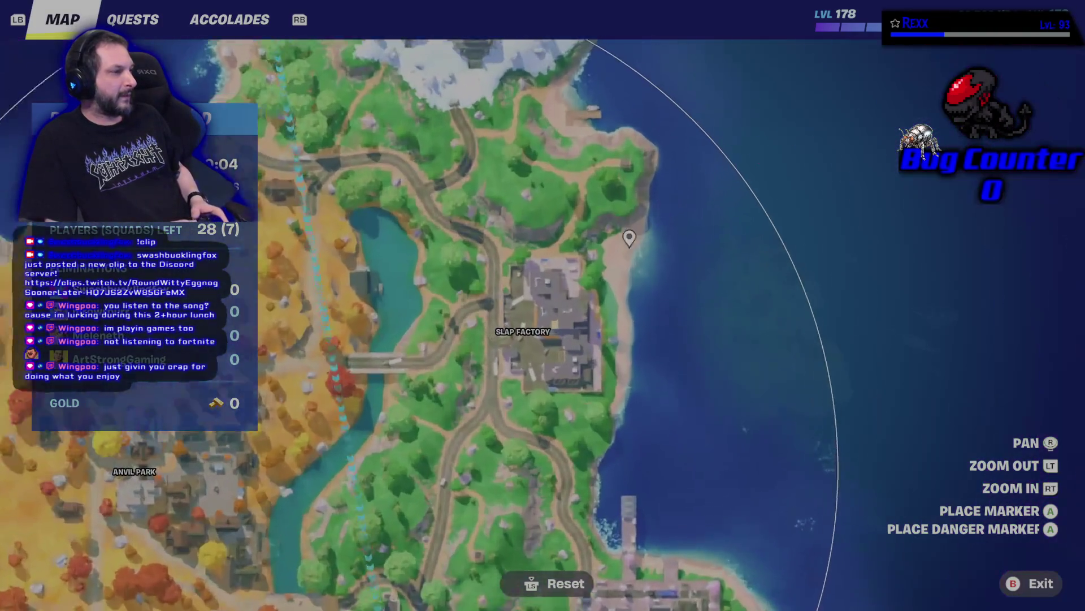
{"action": "key", "text": "Escape"}
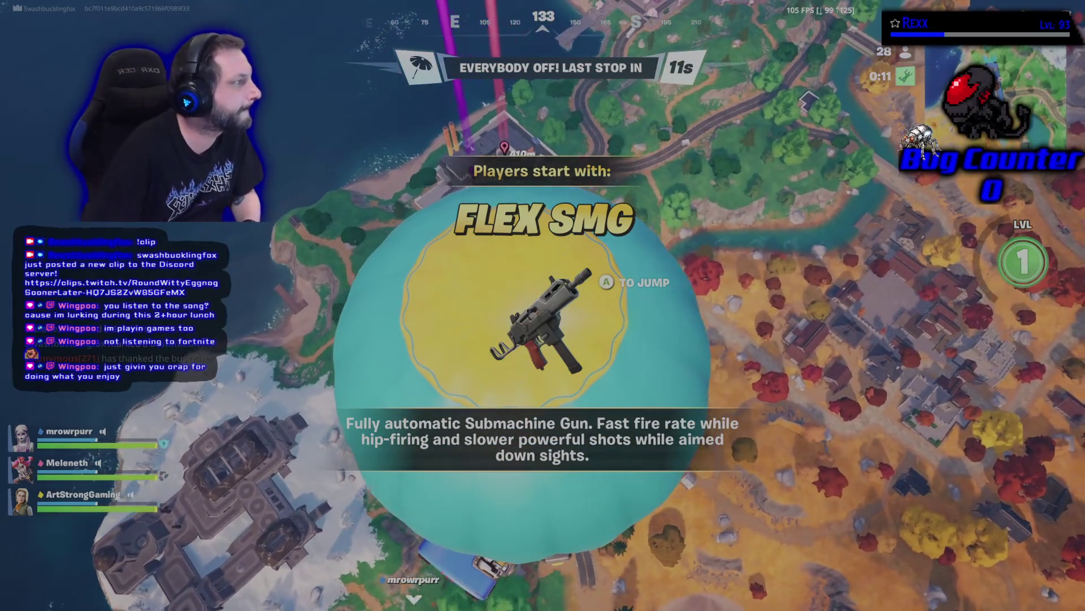
{"action": "key", "text": "space"}
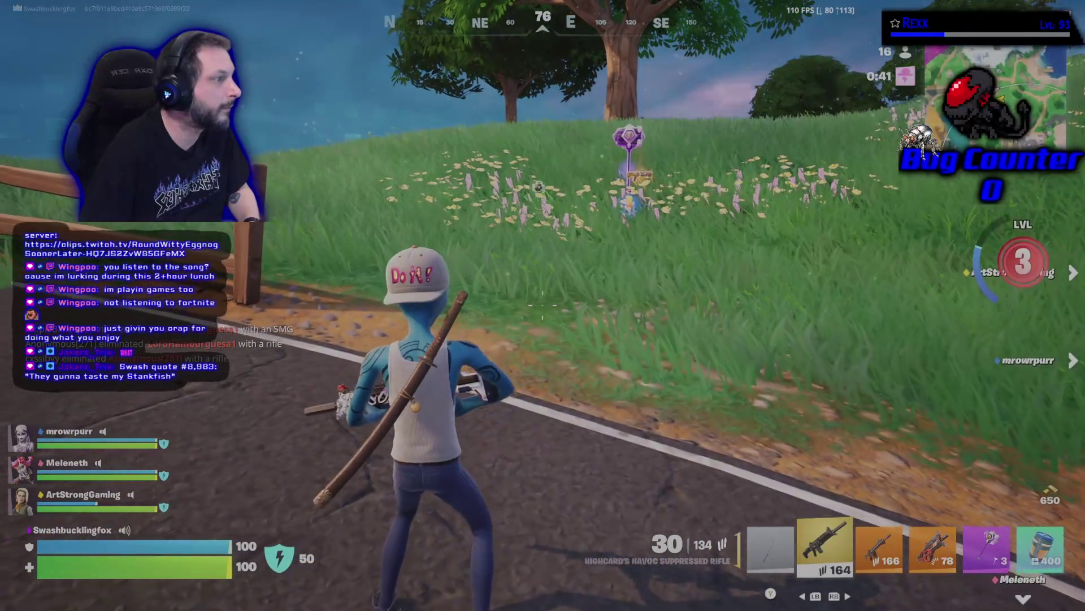
Reorder the Shockwave Hammer and Surgefire SMG, then knock down an enemy with the Havoc Suppressed Rifle.
{"action": "key", "text": "4"}
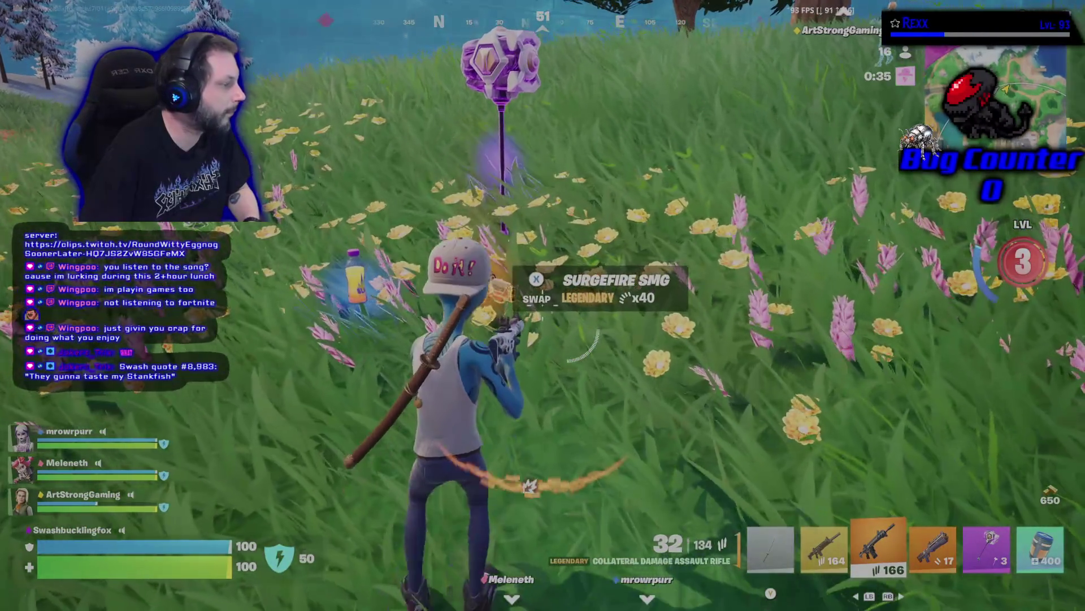
{"action": "key", "text": "6"}
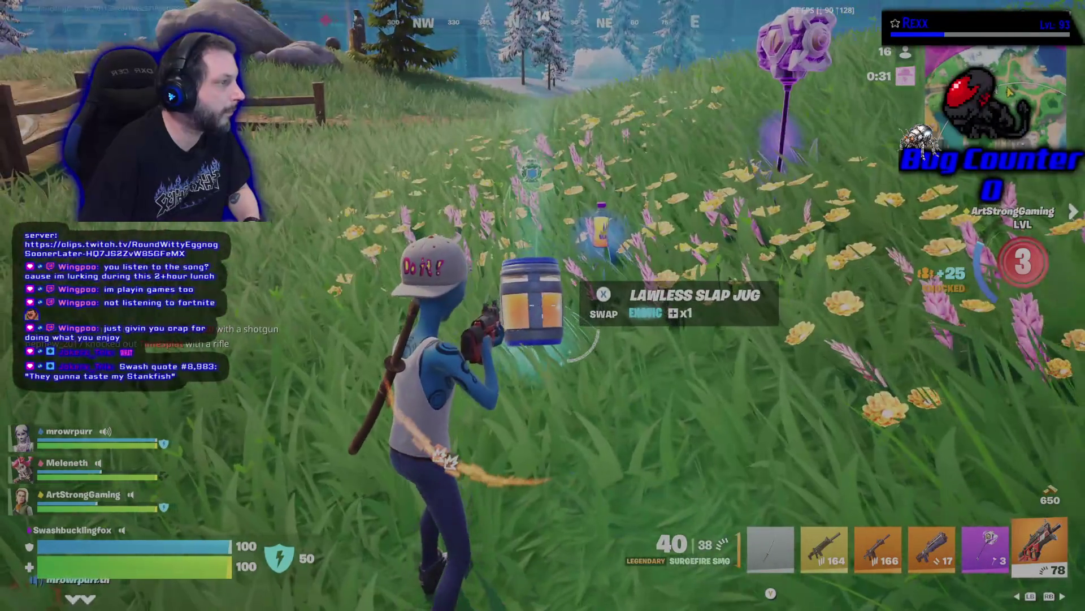
{"action": "key", "text": "Tab"}
{"action": "key", "text": "Right"}
{"action": "key", "text": "Right"}
{"action": "key", "text": "Right"}
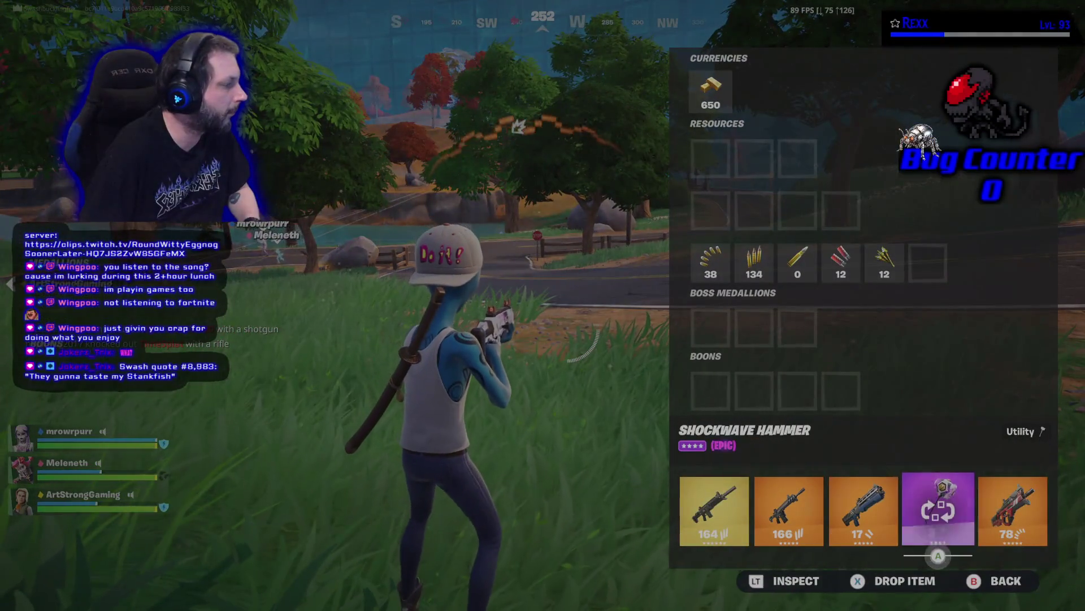
{"action": "key", "text": "Tab"}
{"action": "key", "text": "Tab"}
{"action": "key", "text": "Right"}
{"action": "key", "text": "Right"}
{"action": "key", "text": "Right"}
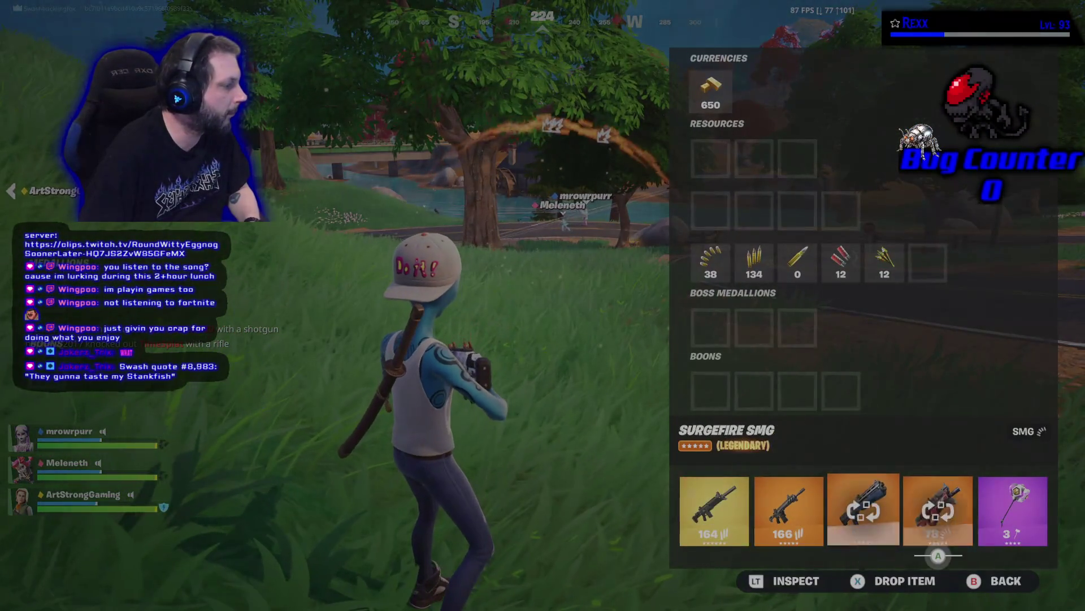
{"action": "key", "text": "Tab"}
{"action": "key", "text": "2"}
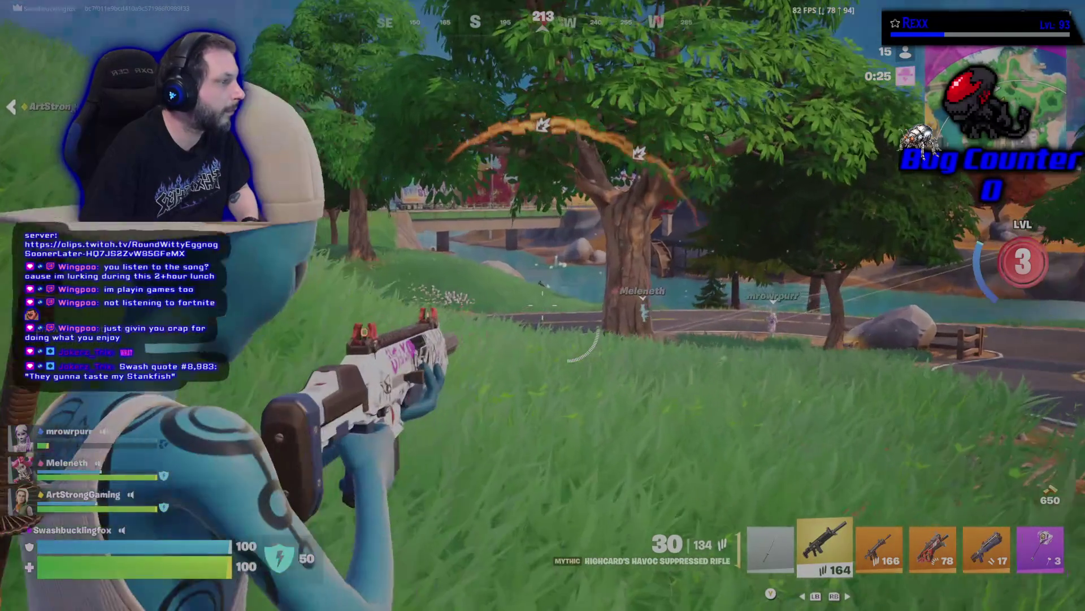
{"action": "left_click", "coordinate": [542, 305]}
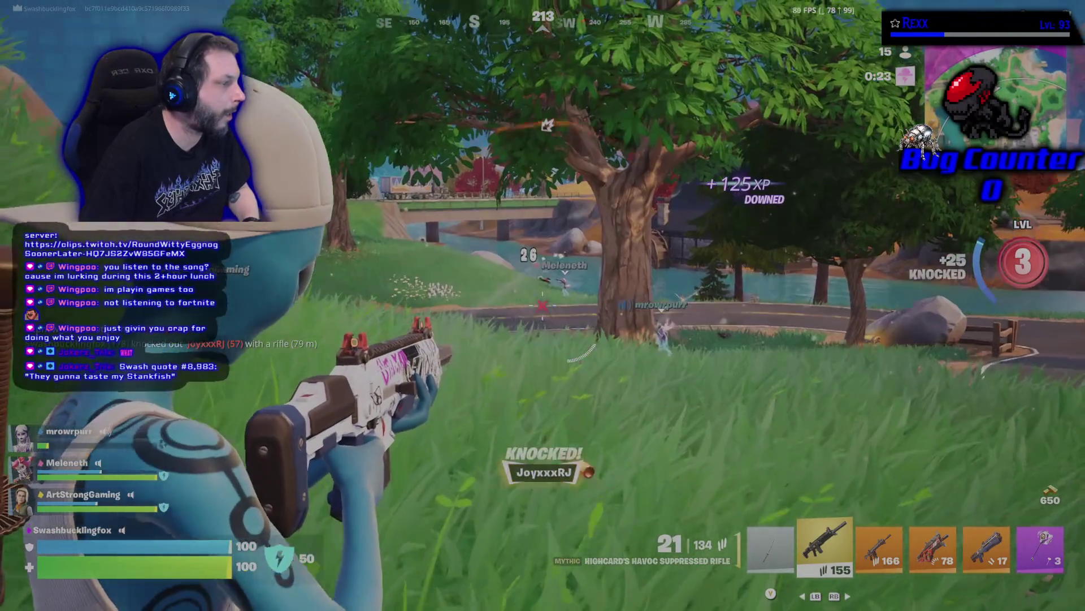
{"action": "key", "text": "r"}
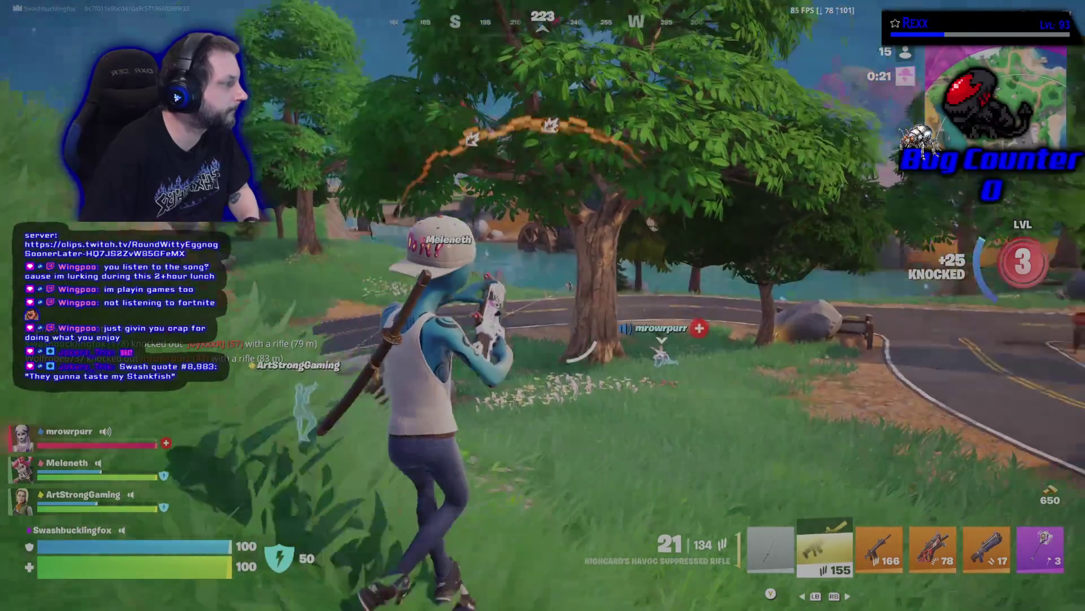
Revive the downed teammate, take the Eradicator revolver in place of the SMG, and grab the reboot card.
{"action": "key", "text": "w"}
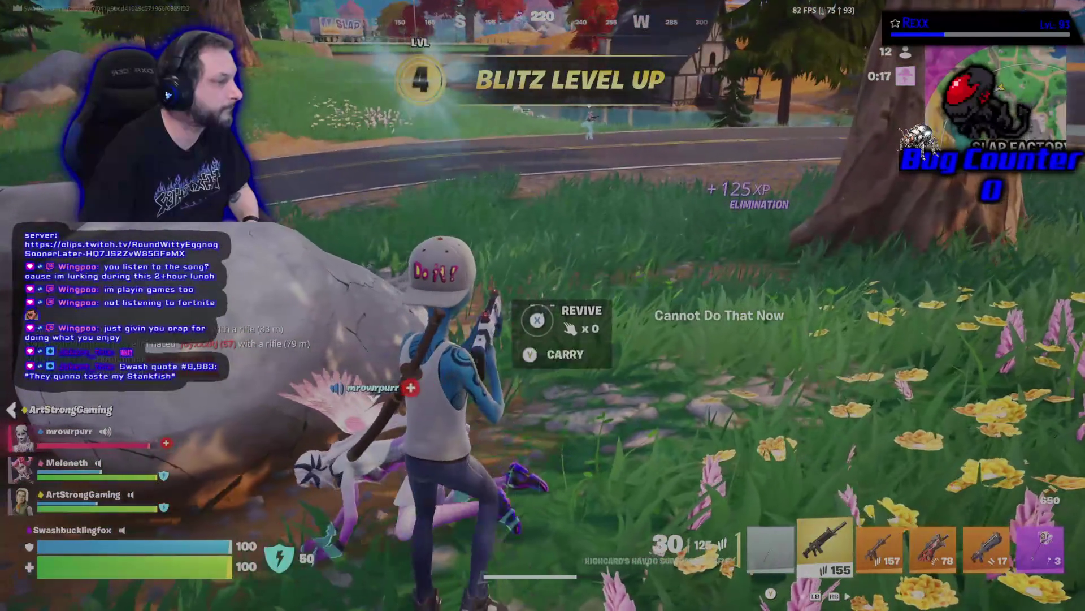
{"action": "key", "text": "e"}
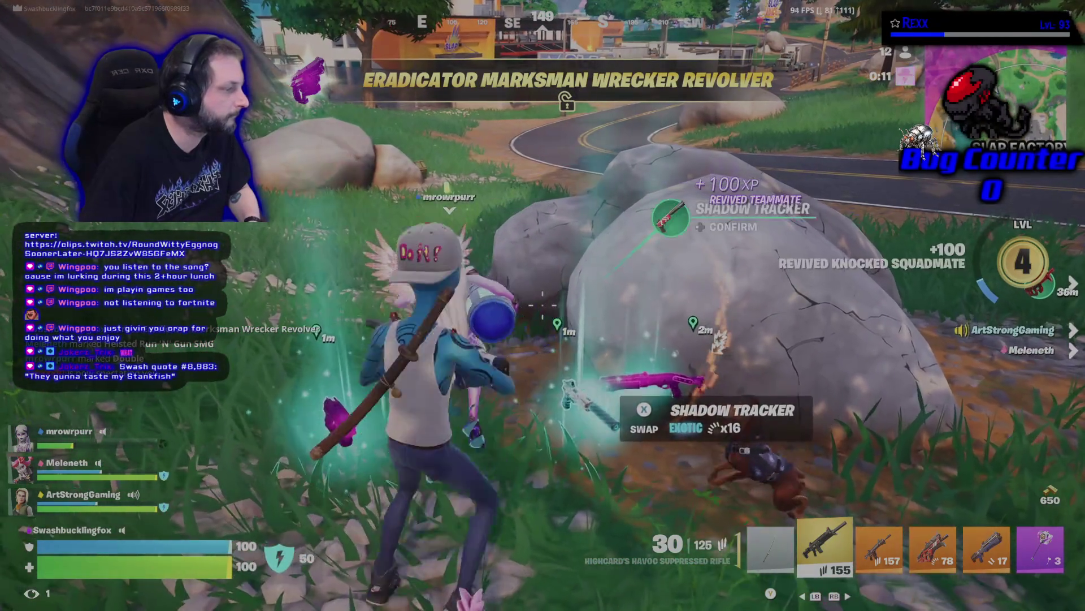
{"action": "key", "text": "w"}
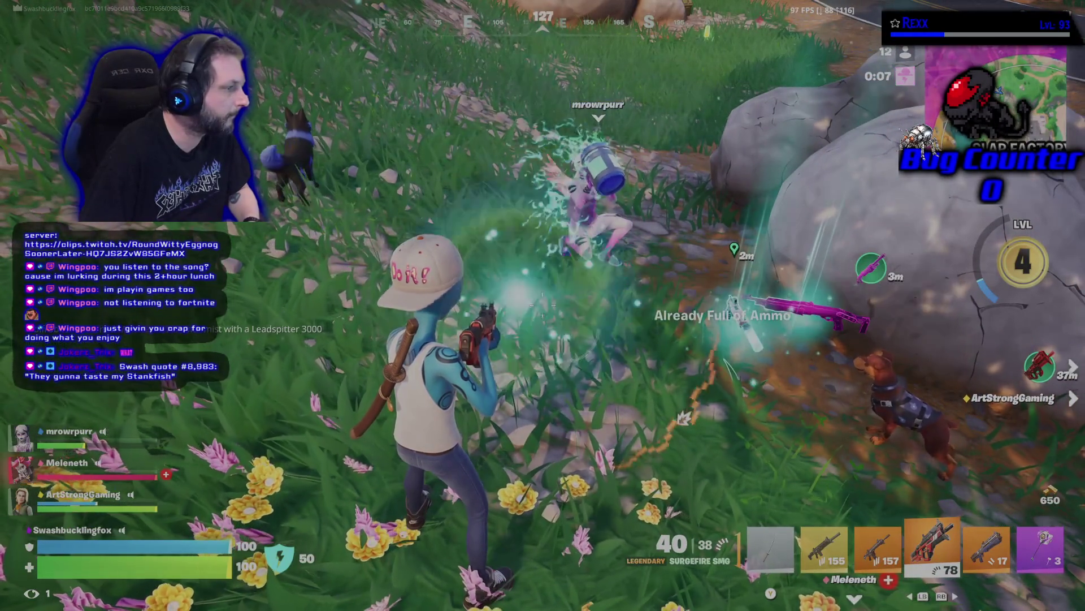
{"action": "key", "text": "e"}
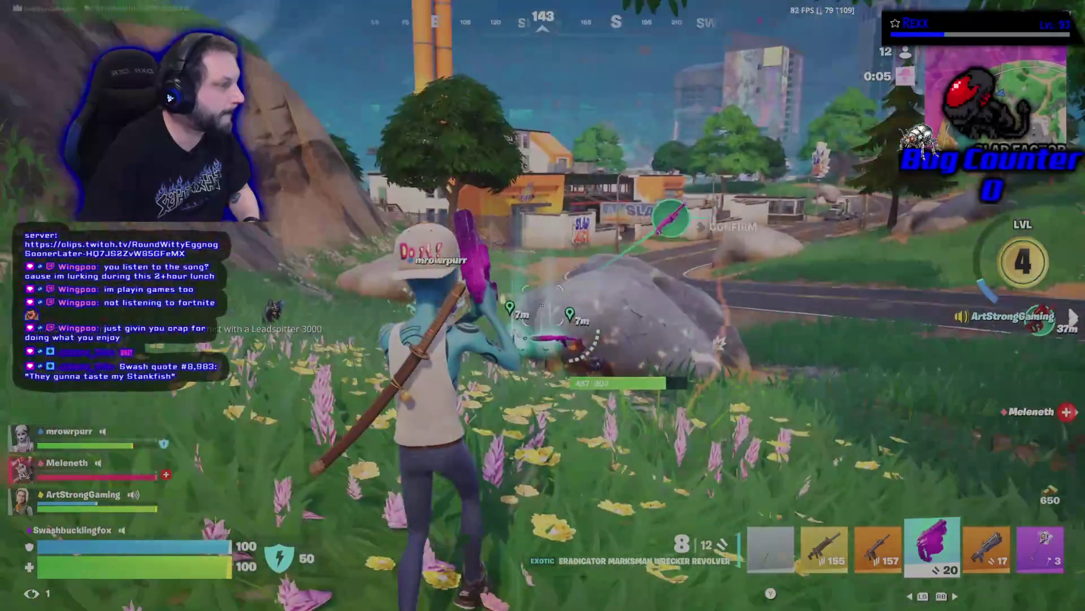
{"action": "key", "text": "w"}
{"action": "key", "text": "w"}
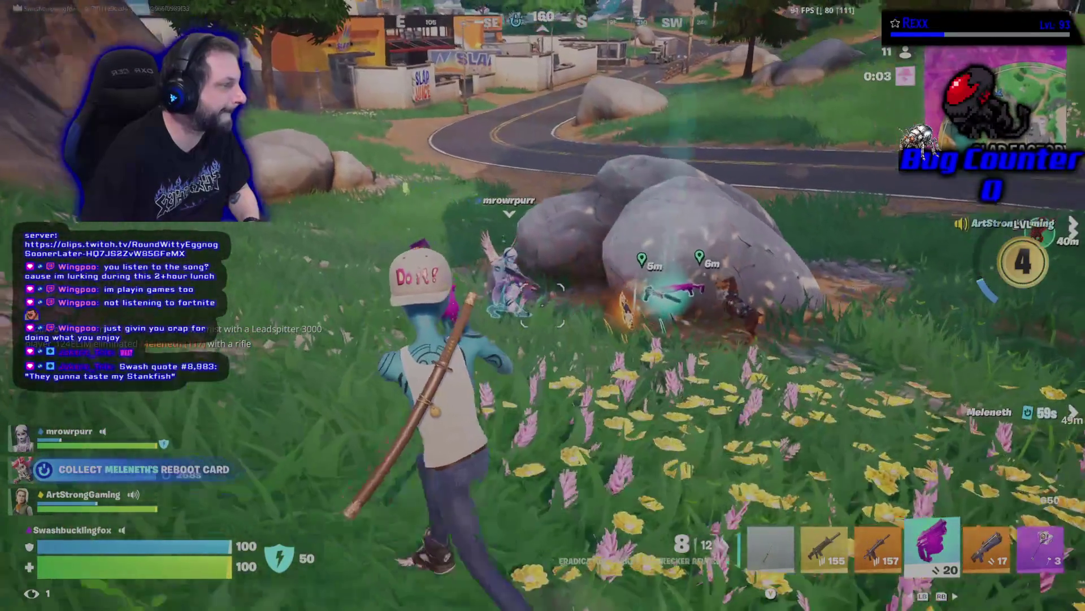
{"action": "key", "text": "w"}
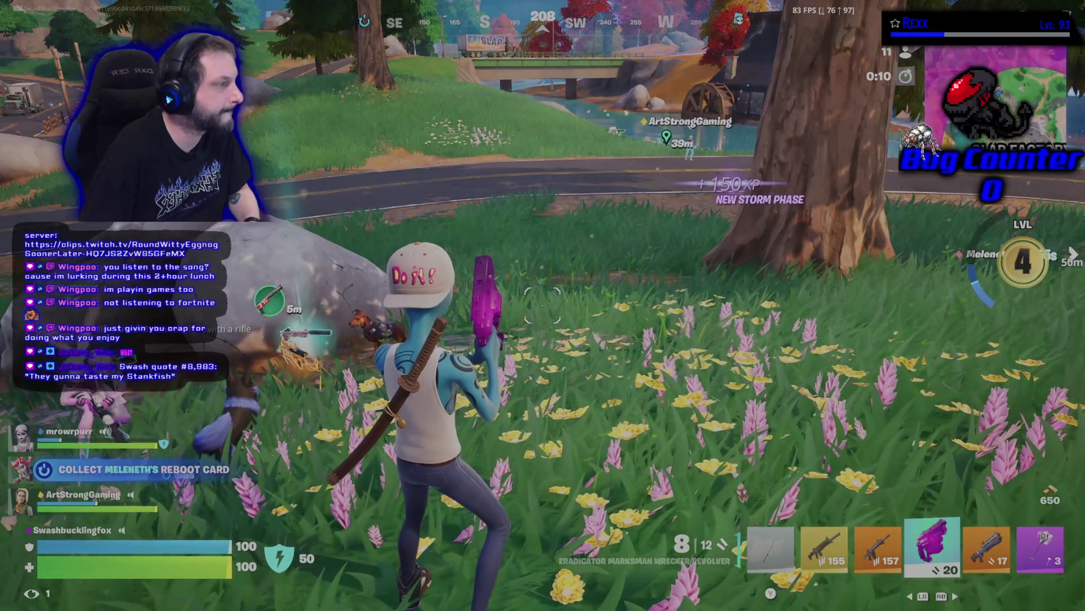
{"action": "key", "text": "w"}
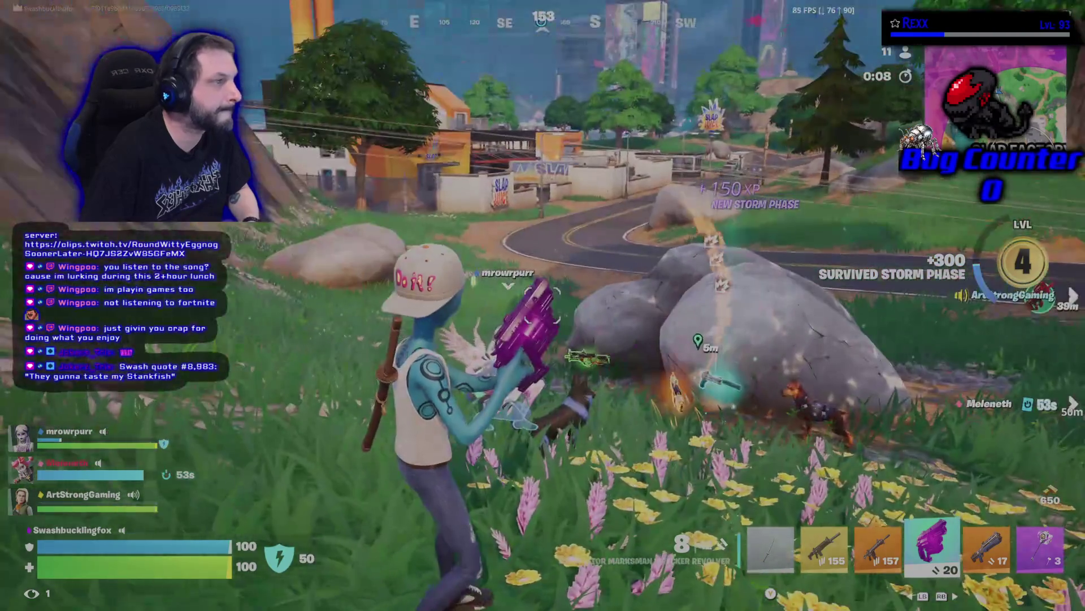
{"action": "key", "text": "w"}
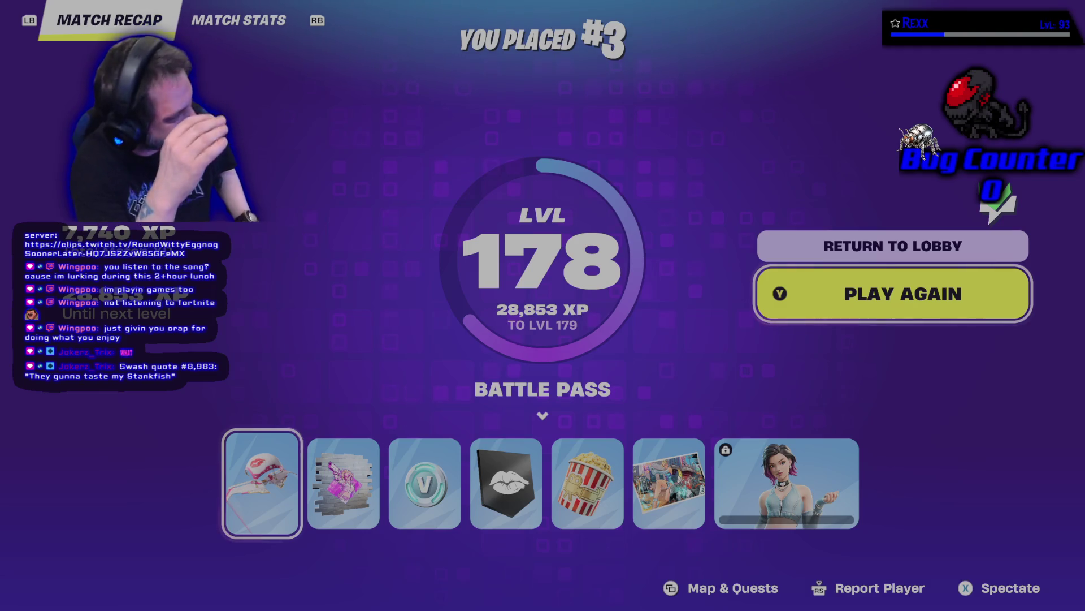
Queue another match, emote, locate Snooty Strip on the map, and jump from the bus.
{"action": "key", "text": "v"}
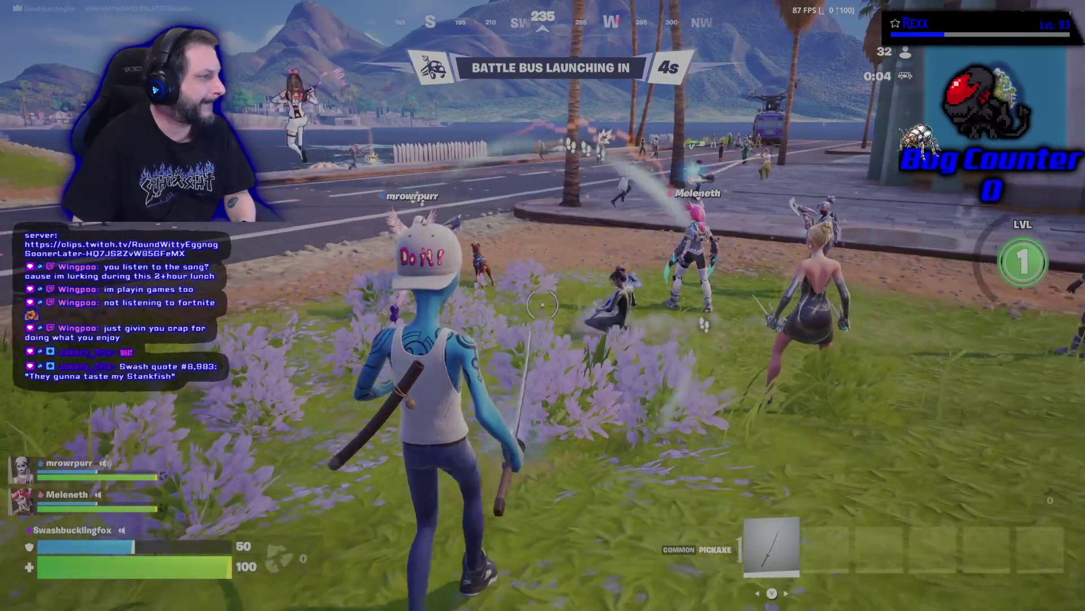
{"action": "key", "text": "b"}
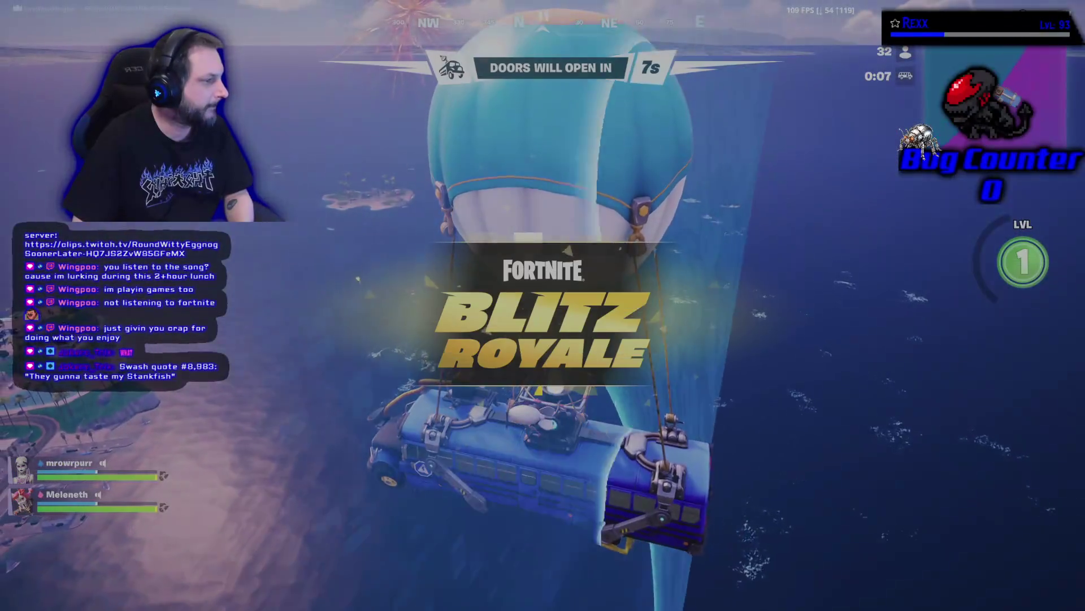
{"action": "key", "text": "m"}
{"action": "scroll", "coordinate": [543, 305], "scroll_direction": "up", "scroll_amount": 3}
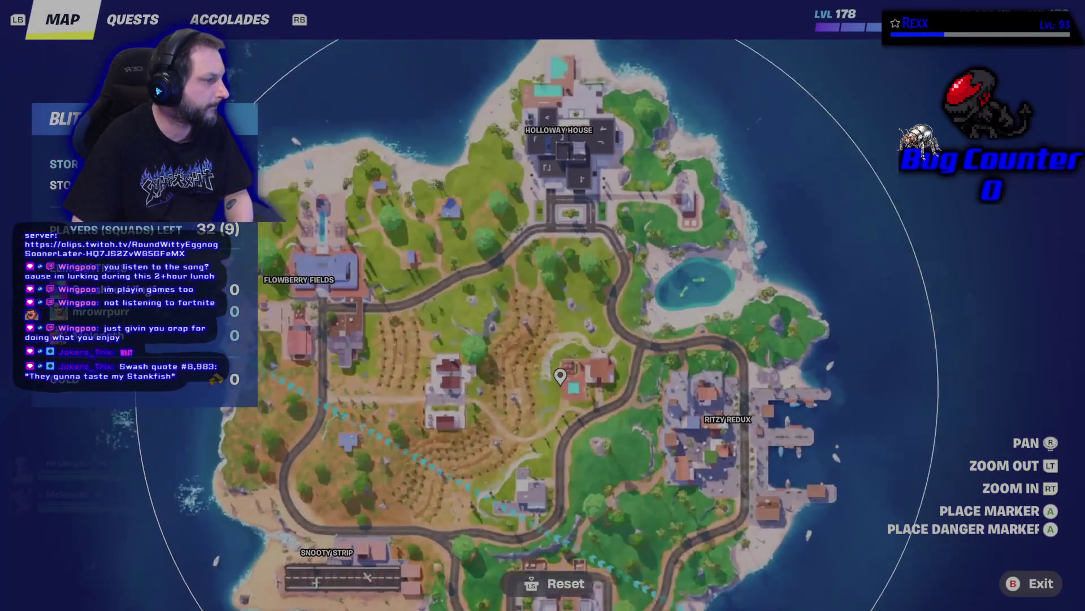
{"action": "scroll", "coordinate": [560, 376], "scroll_direction": "up", "scroll_amount": 1}
{"action": "left_click_drag", "start_coordinate": [305, 601], "coordinate": [306, 490]}
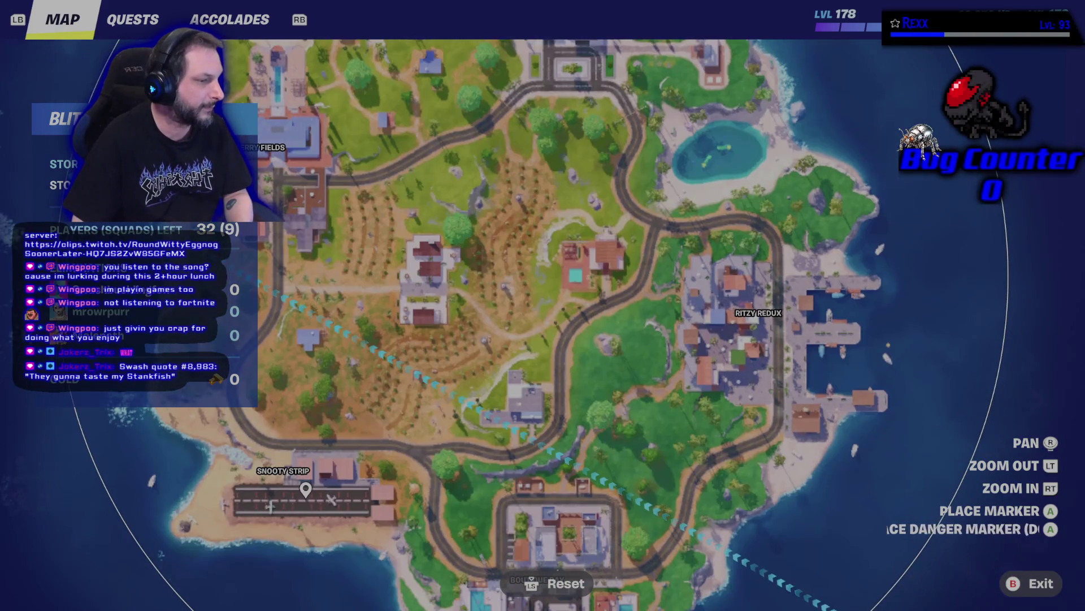
{"action": "key", "text": "Escape"}
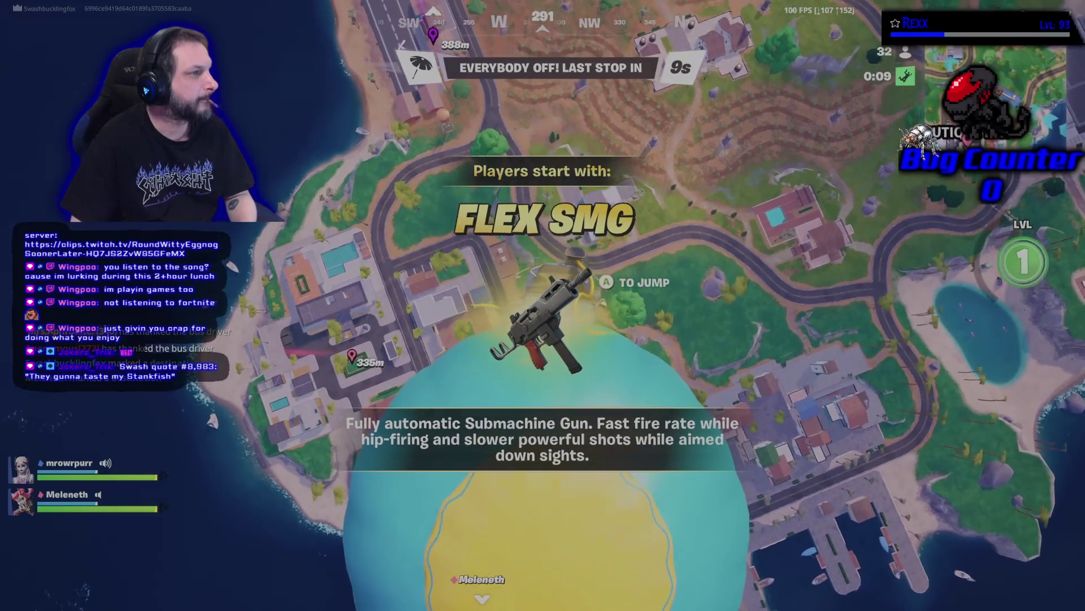
{"action": "key", "text": "space"}
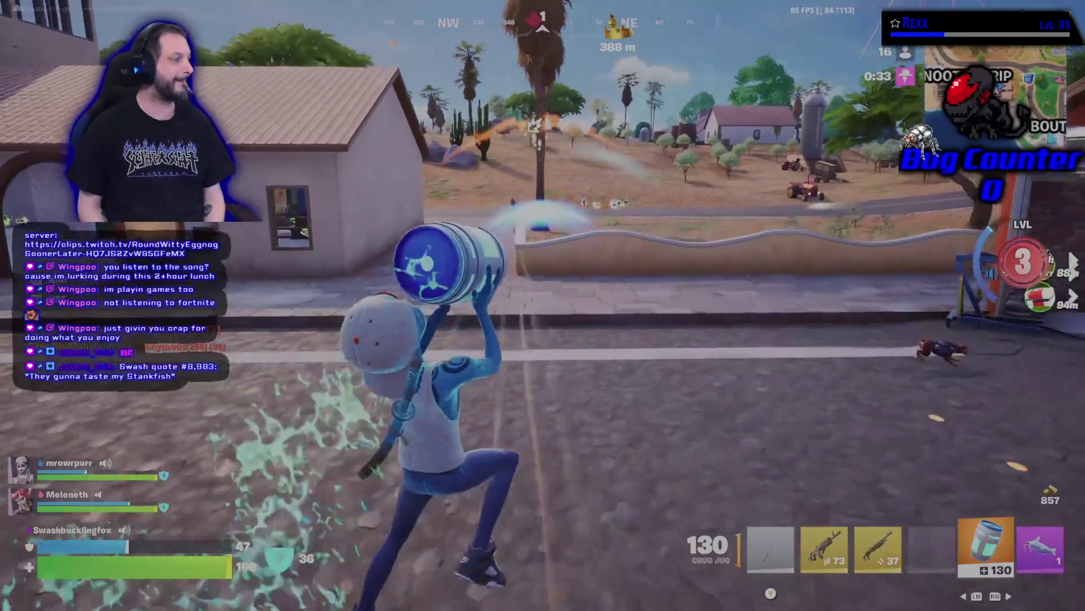
Knock down an enemy with the assault rifle, grab an SMG, drink a Chug Jug, and rift away with the Rift Fish.
{"action": "key", "text": "2"}
{"action": "left_click_drag", "start_coordinate": [542, 305], "coordinate": [542, 306]}
{"action": "key", "text": "r"}
{"action": "key", "text": "r"}
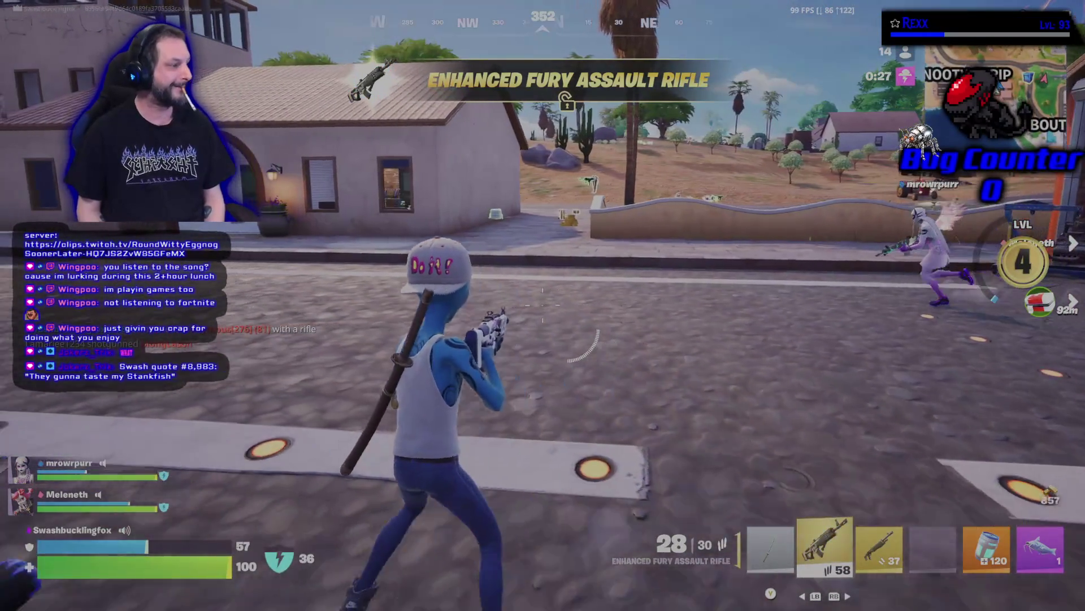
{"action": "key", "text": "3"}
{"action": "key", "text": "e"}
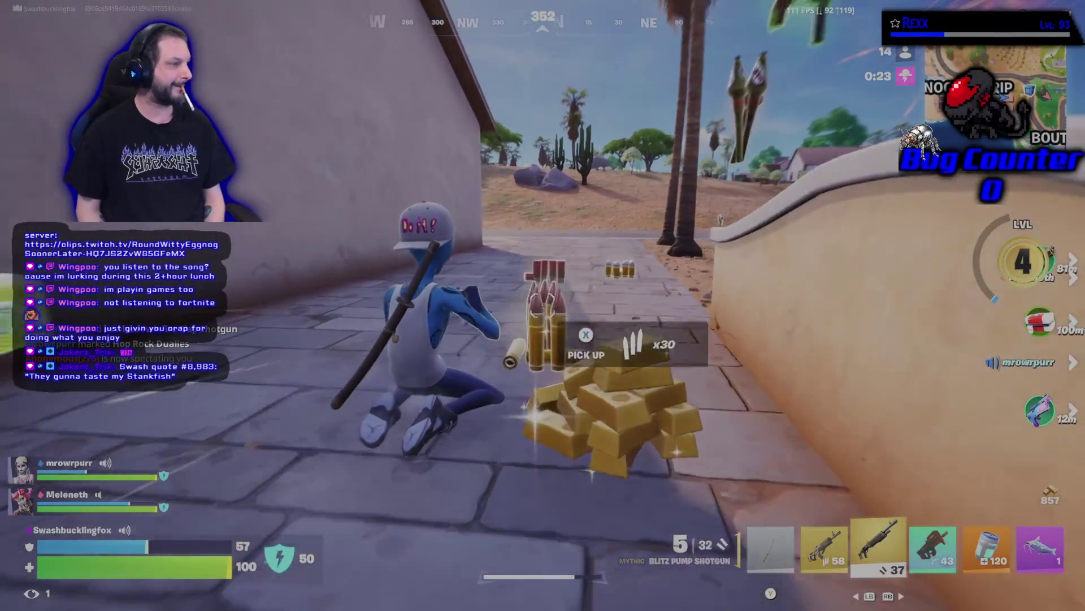
{"action": "key", "text": "4"}
{"action": "key", "text": "5"}
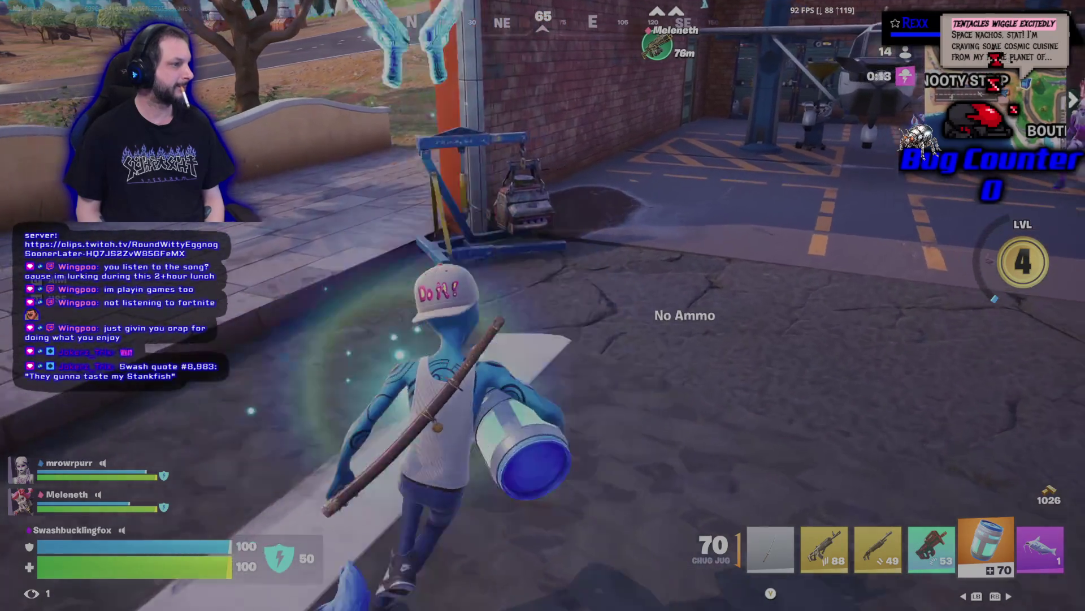
{"action": "key", "text": "6"}
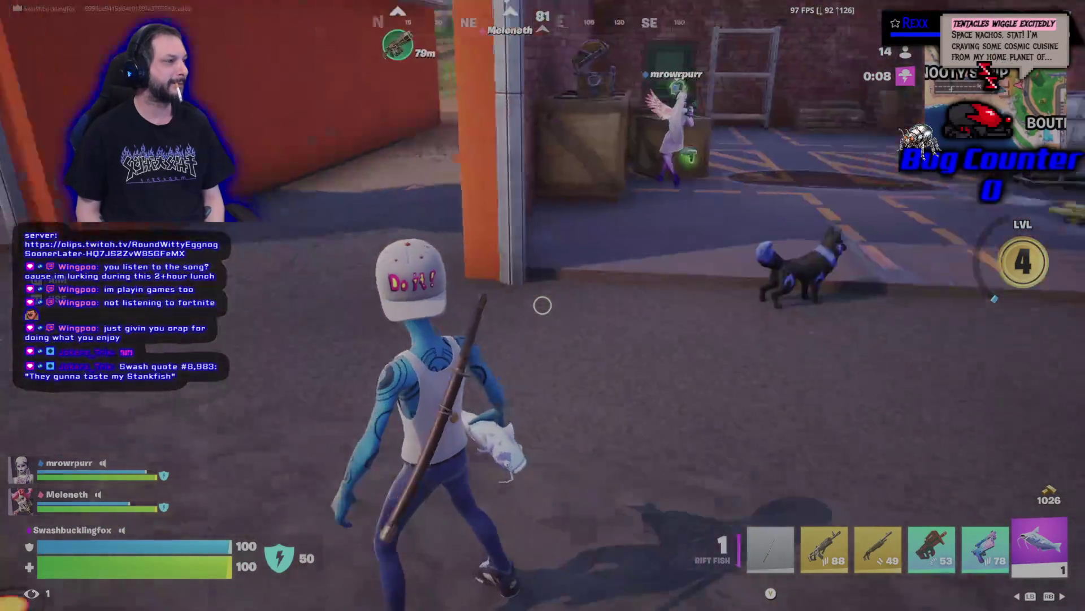
{"action": "left_click", "coordinate": [542, 305]}
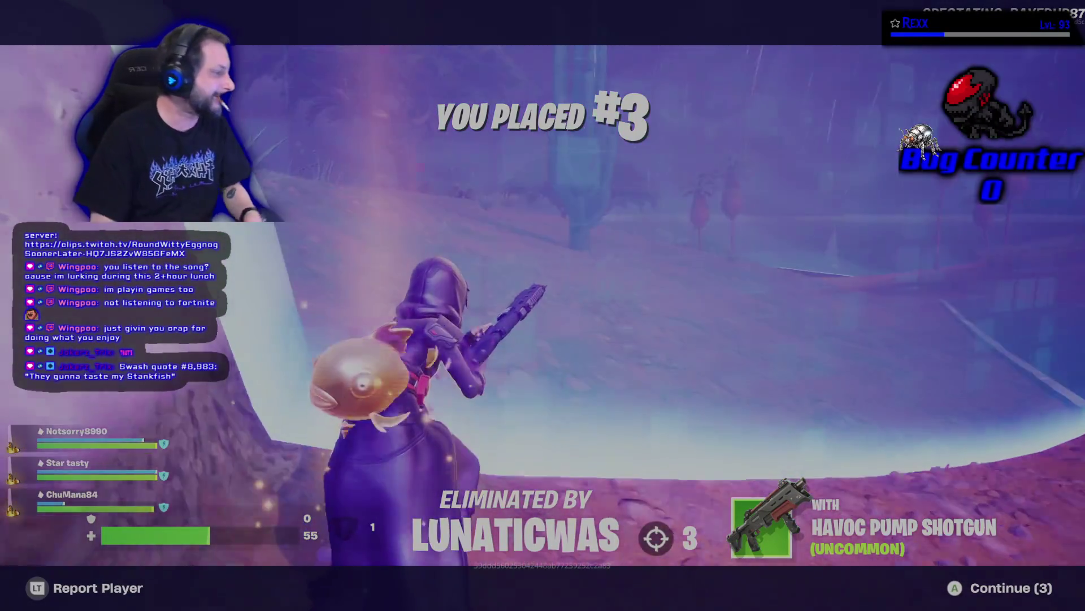
Skip past the elimination and match recap screens, then close Fortnite from the Exit options.
{"action": "key", "text": "Return"}
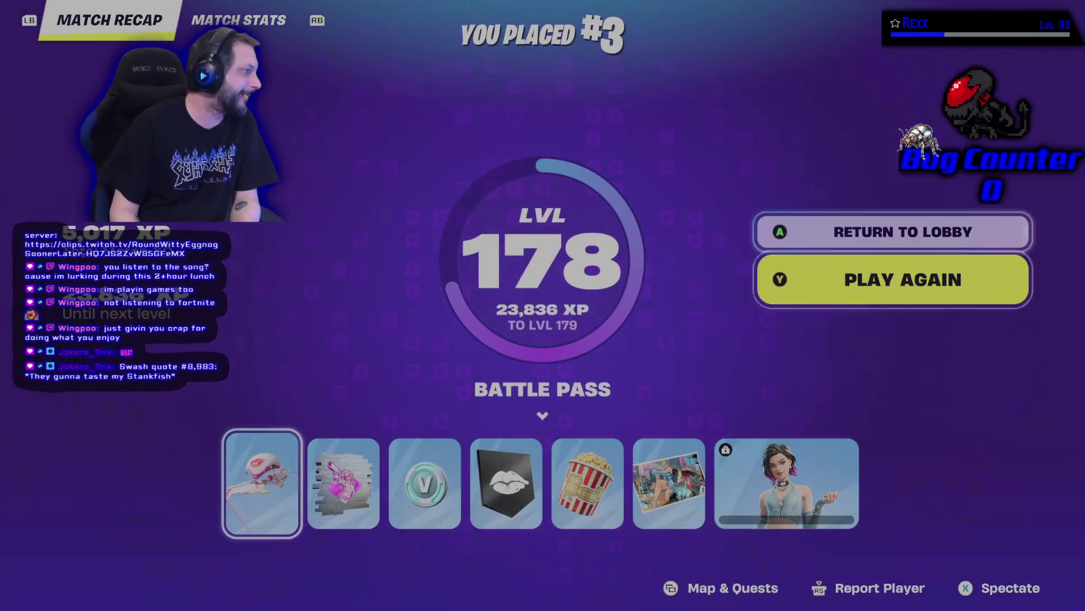
{"action": "key", "text": "Return"}
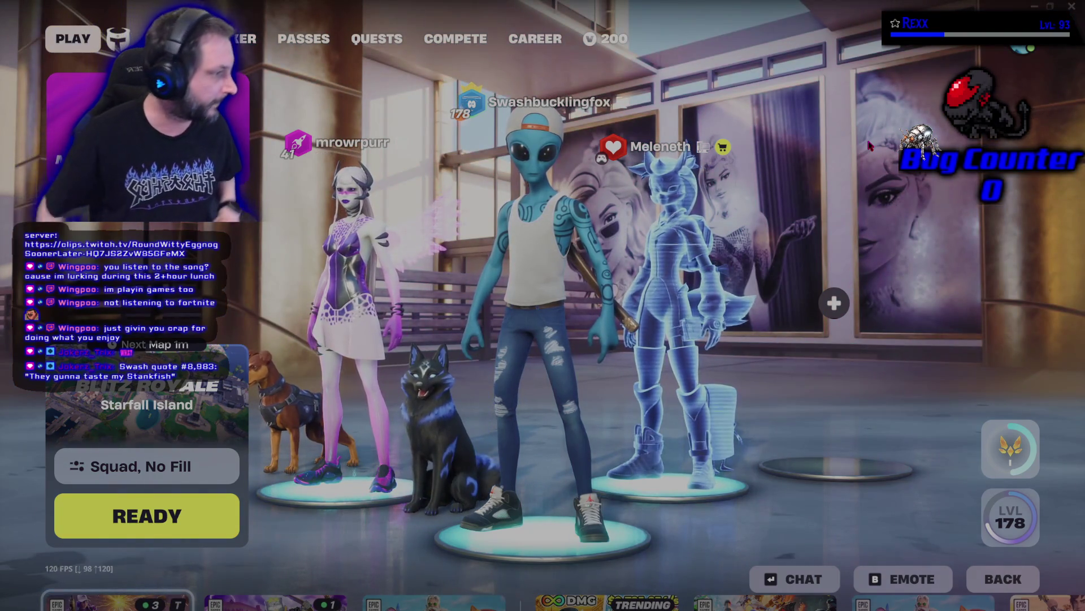
{"action": "key", "text": "Escape"}
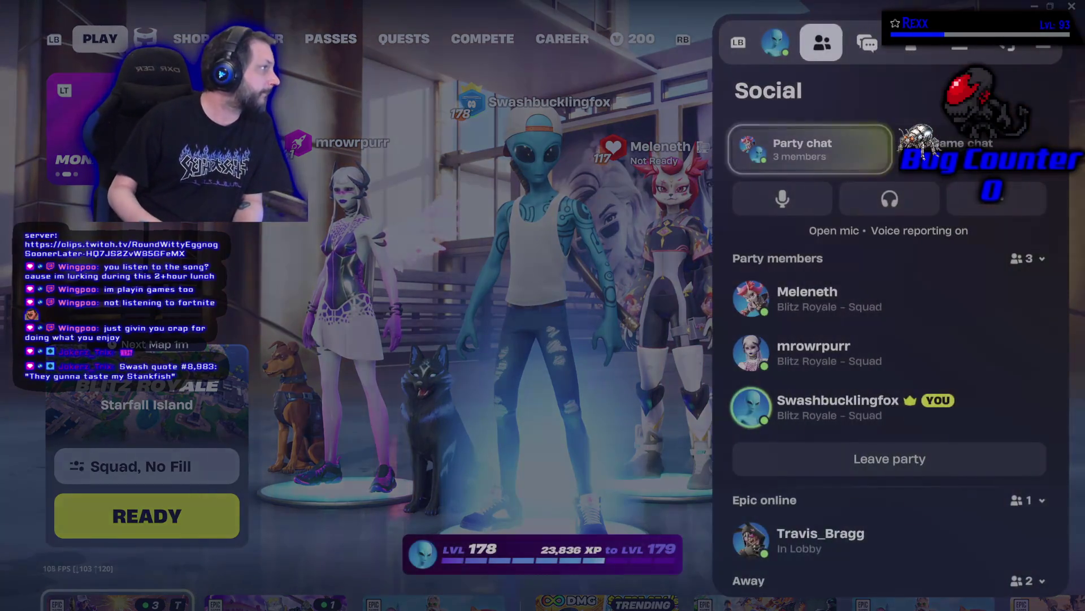
{"action": "key", "text": "Down"}
{"action": "key", "text": "Down"}
{"action": "key", "text": "Return"}
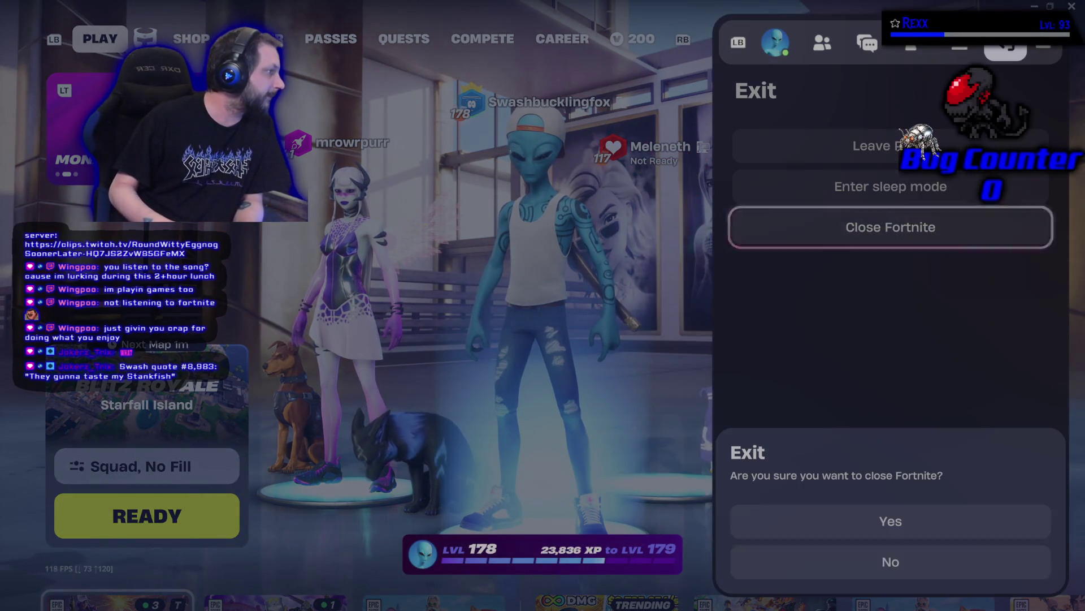
{"action": "key", "text": "Return"}
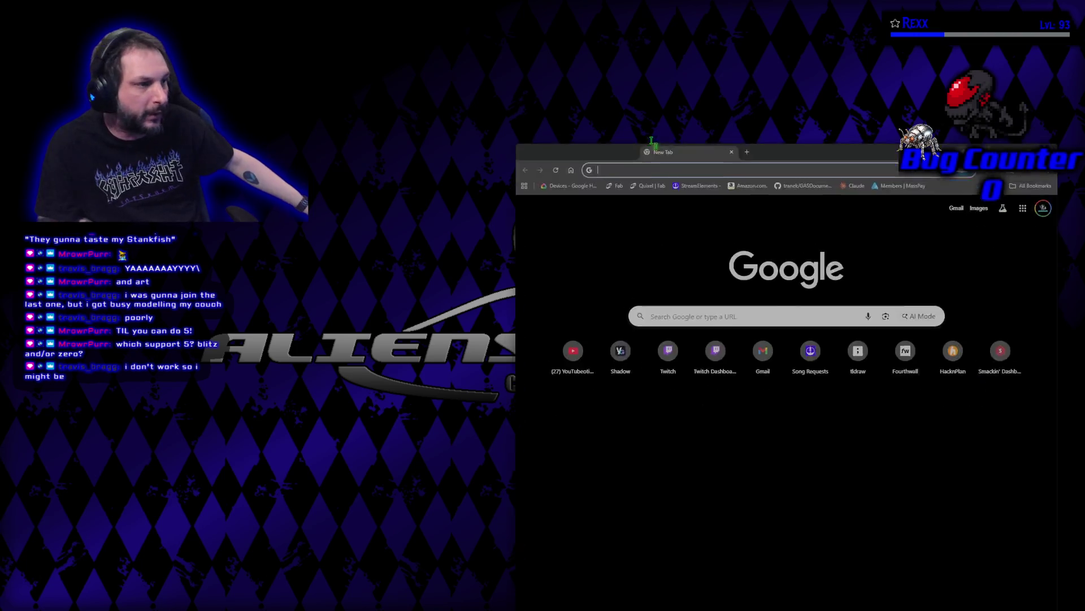
Search Google for 'fortnite quints' from the new tab.
{"action": "left_click", "coordinate": [432, 240]}
{"action": "type", "text": "for"}
{"action": "type", "text": "tnite quints"}
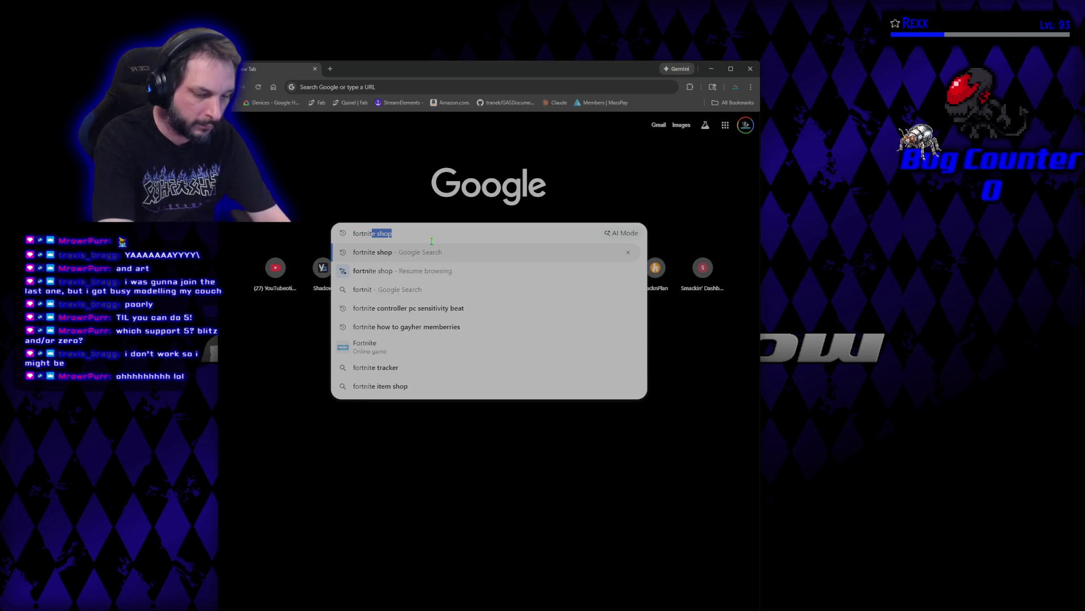
{"action": "key", "text": "Return"}
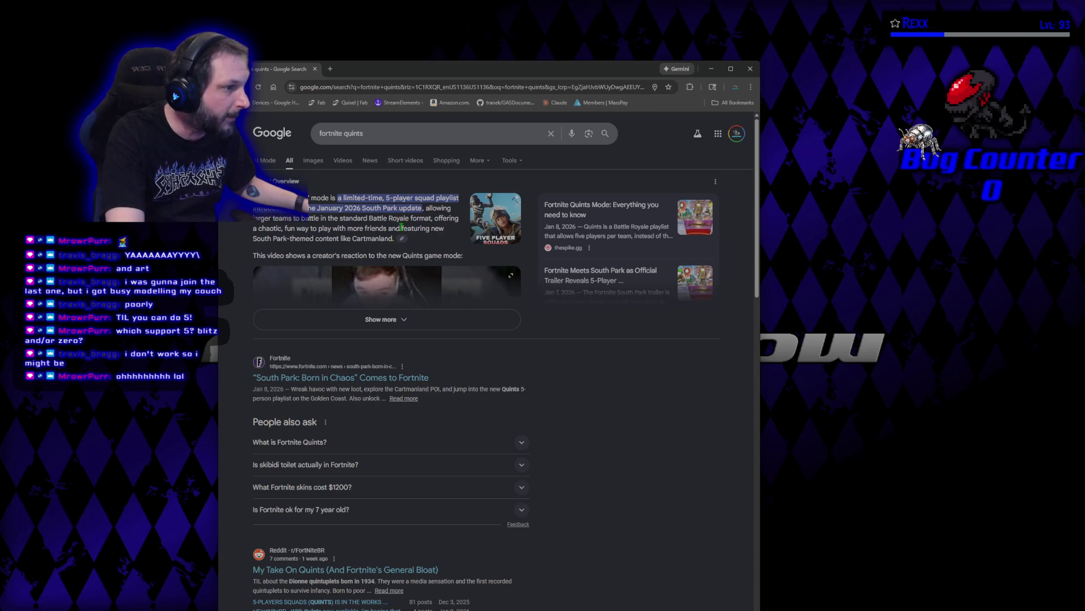
Expand the AI Overview on five-player Quints, read through it, and begin revising the query.
{"action": "left_click", "coordinate": [343, 318]}
{"action": "scroll", "coordinate": [406, 351], "scroll_direction": "down", "scroll_amount": 3}
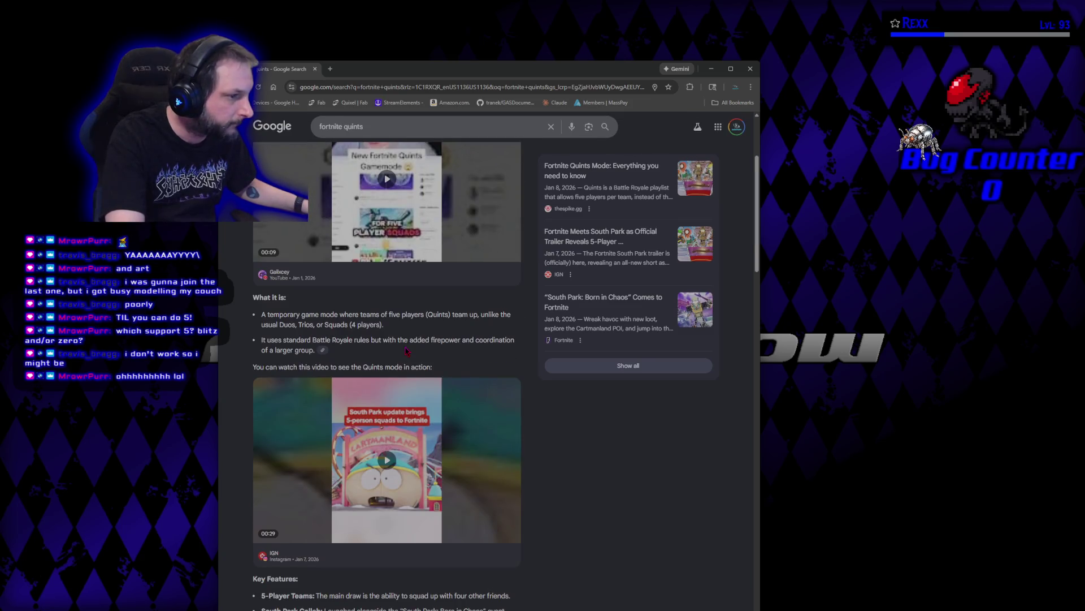
{"action": "scroll", "coordinate": [405, 351], "scroll_direction": "down", "scroll_amount": 4}
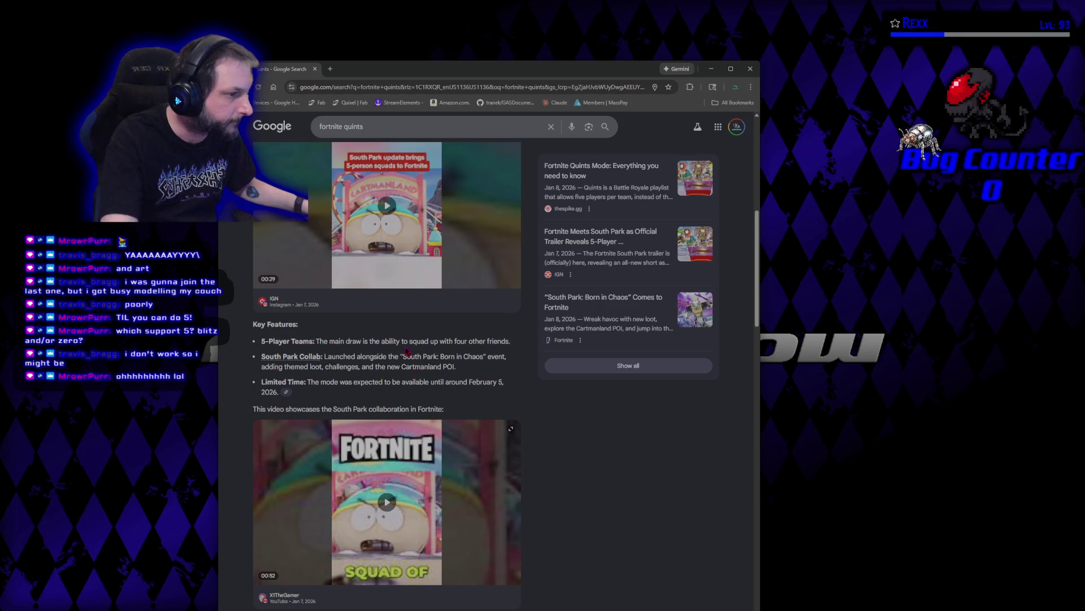
{"action": "scroll", "coordinate": [492, 383], "scroll_direction": "down", "scroll_amount": 4}
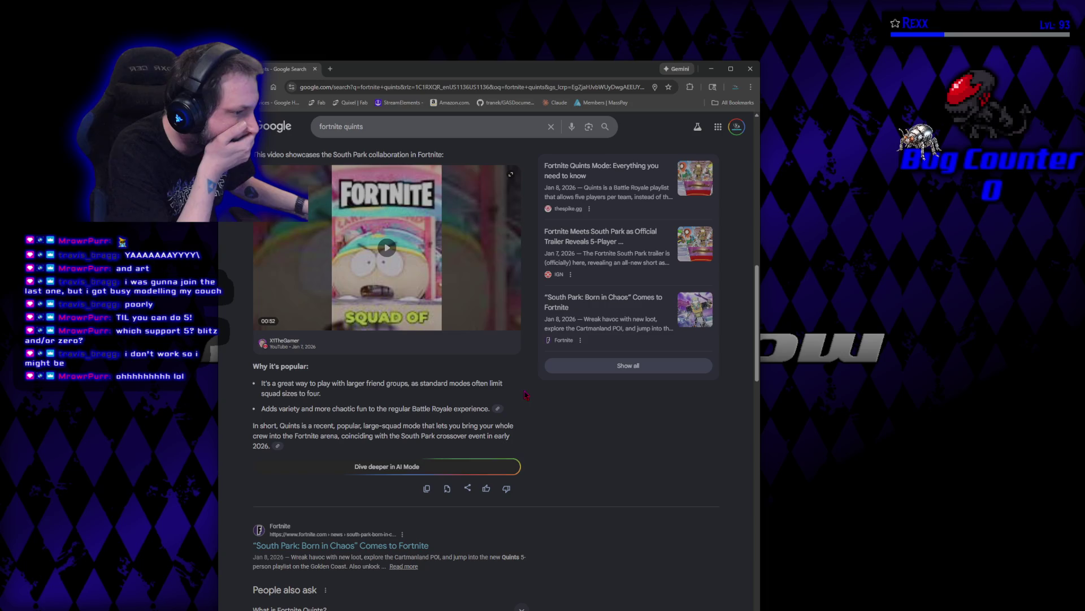
{"action": "scroll", "coordinate": [525, 396], "scroll_direction": "down", "scroll_amount": 3}
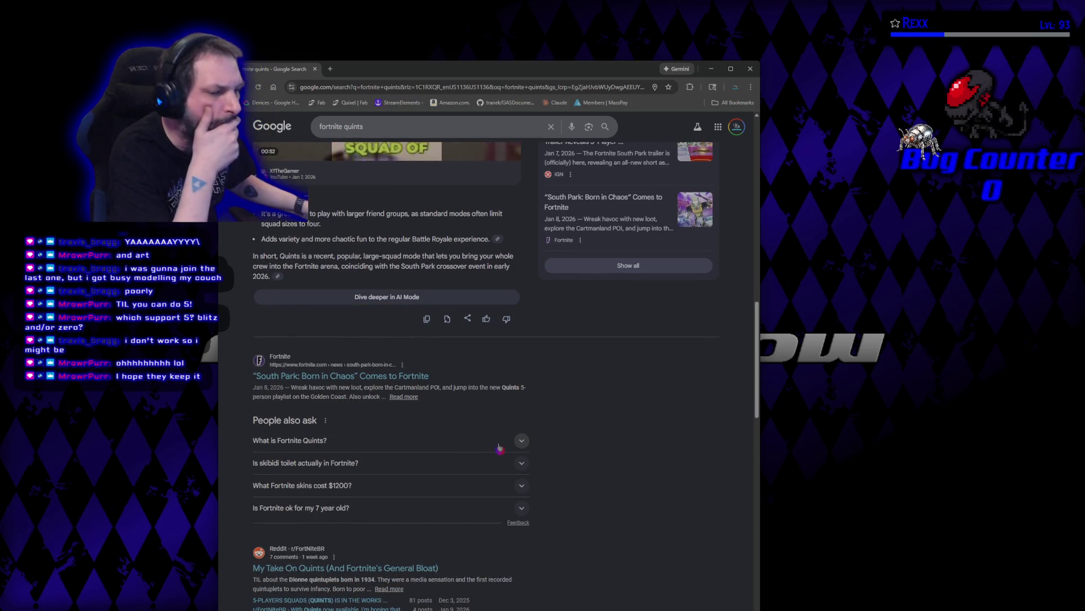
{"action": "scroll", "coordinate": [407, 317], "scroll_direction": "up", "scroll_amount": 3}
{"action": "left_click", "coordinate": [407, 134]}
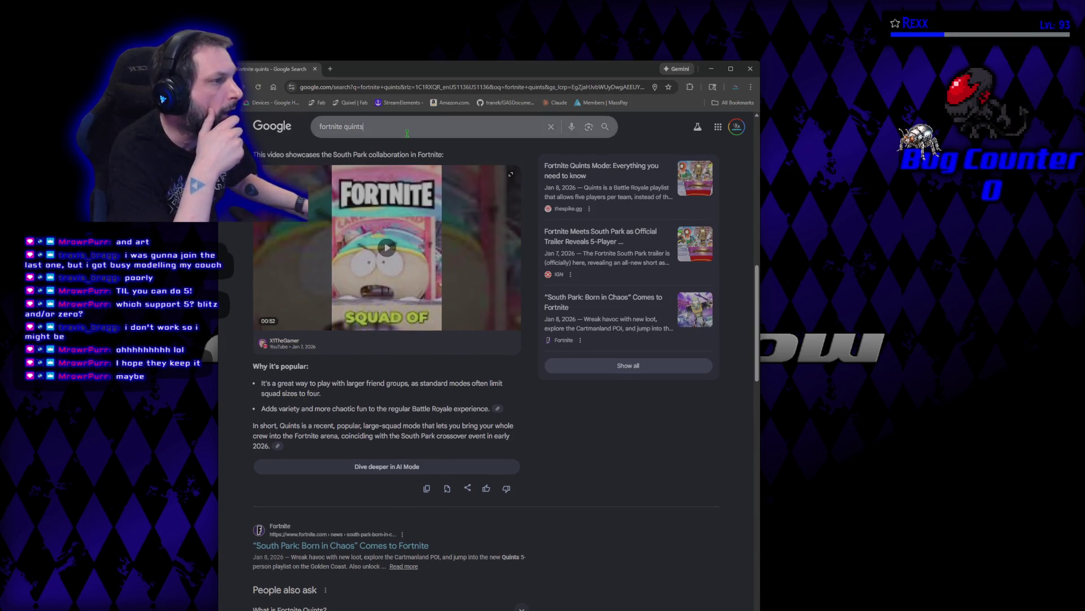
{"action": "key", "text": "BackSpace"}
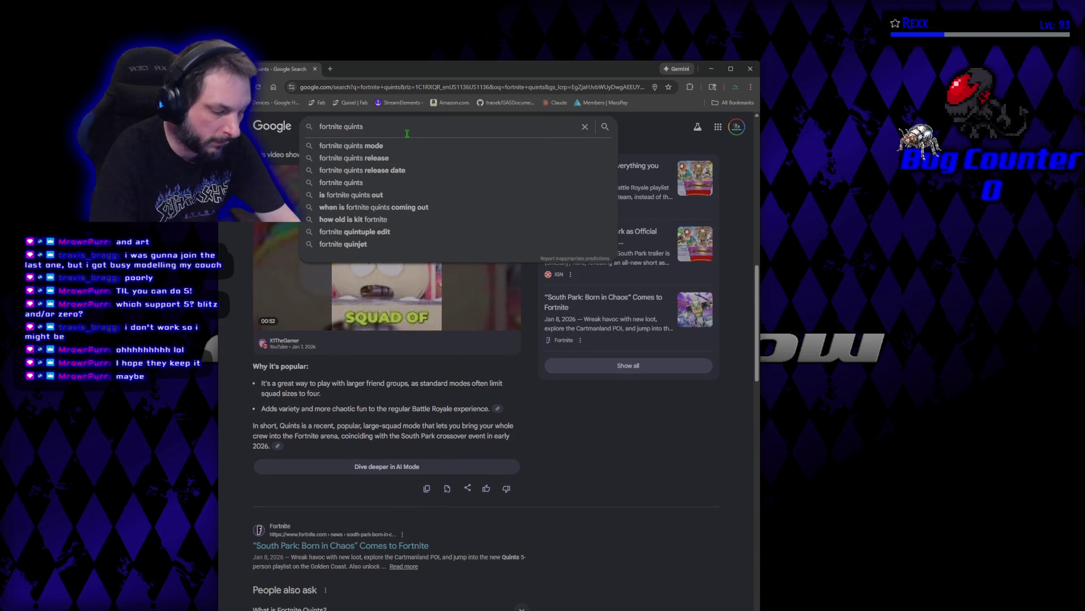
Search for 'fortnite quints modes' and expand its AI Overview.
{"action": "type", "text": "modes"}
{"action": "key", "text": "Return"}
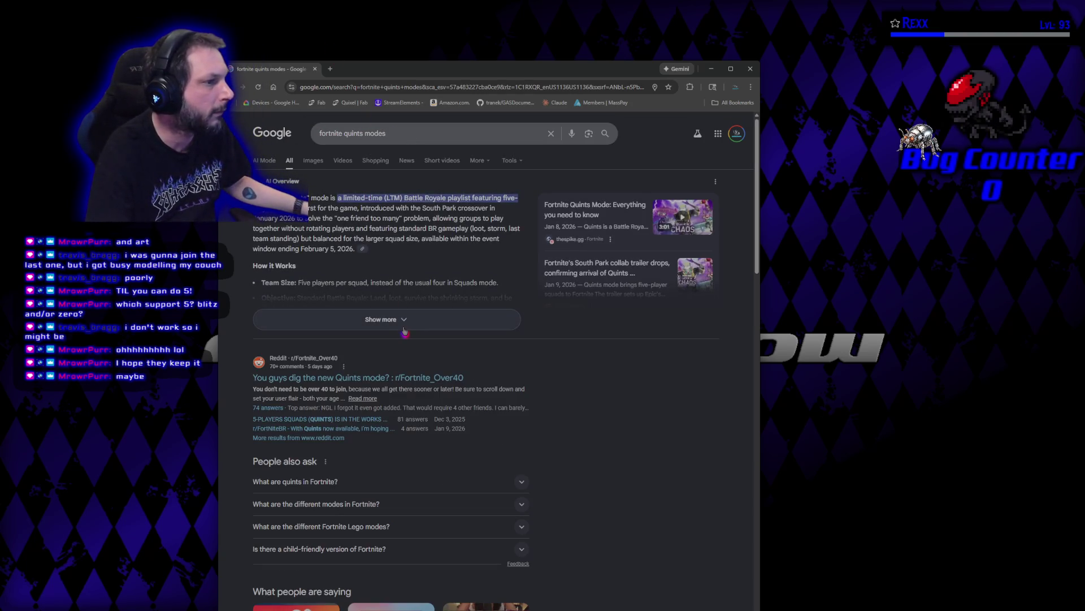
{"action": "left_click", "coordinate": [403, 327]}
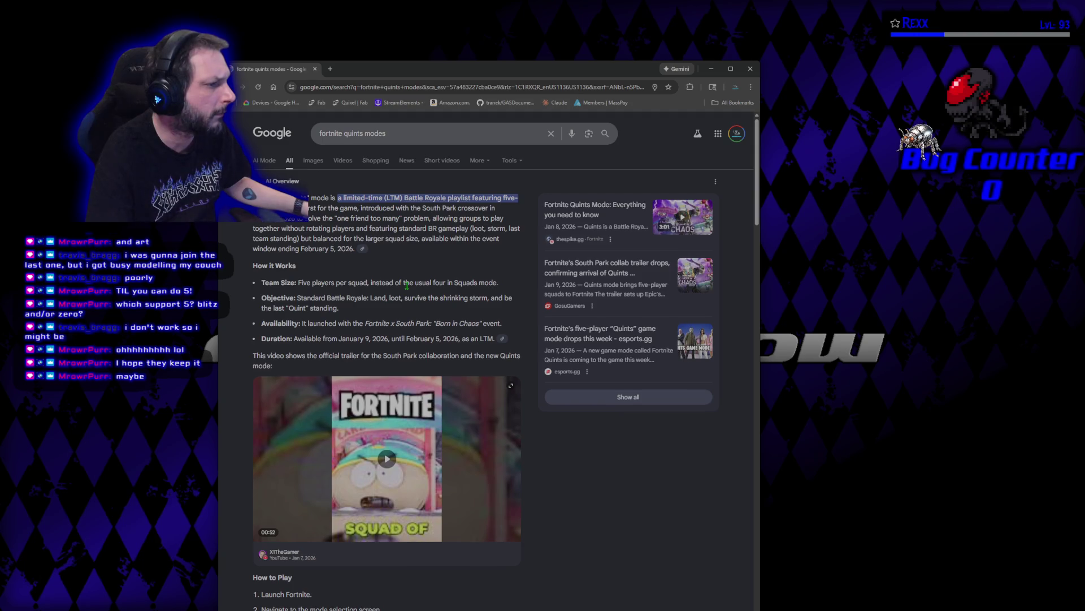
Read through the Quints how-to-play steps, then place the cursor back in the search query.
{"action": "scroll", "coordinate": [407, 285], "scroll_direction": "down", "scroll_amount": 4}
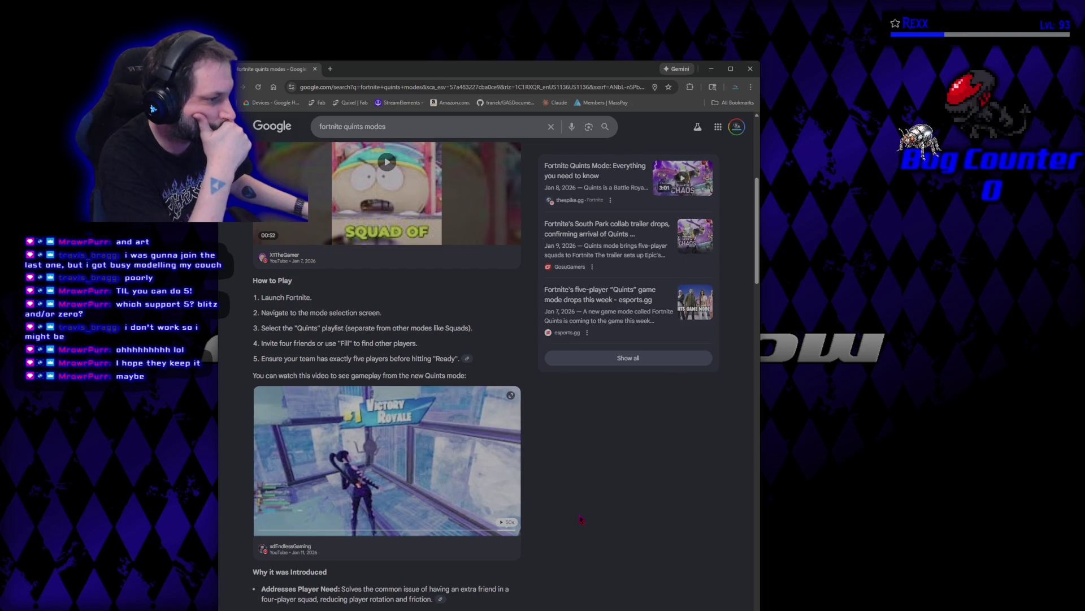
{"action": "scroll", "coordinate": [580, 519], "scroll_direction": "down", "scroll_amount": 2}
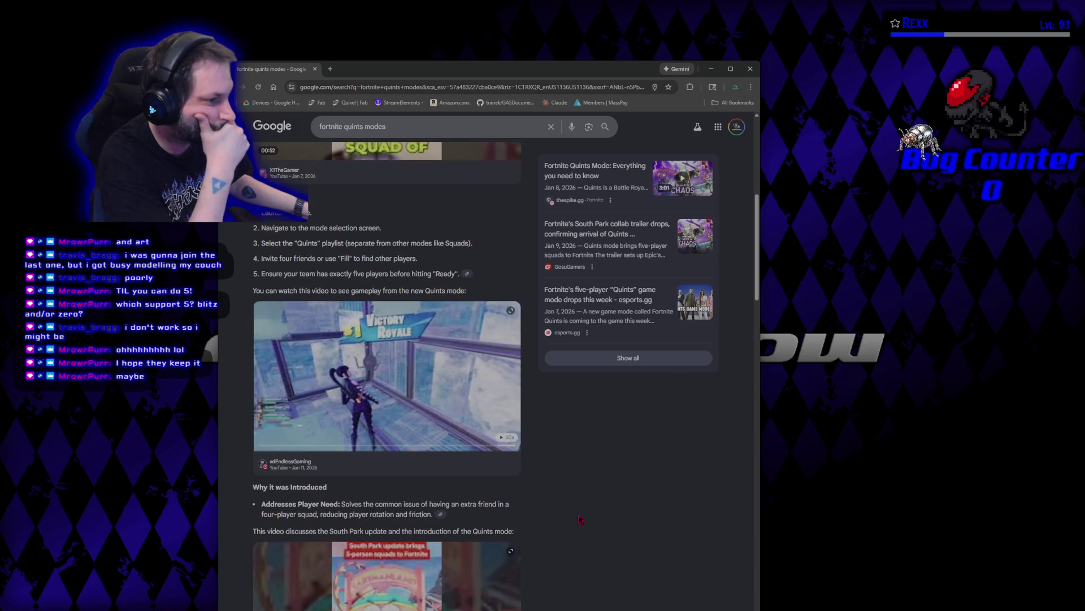
{"action": "scroll", "coordinate": [581, 519], "scroll_direction": "down", "scroll_amount": 4}
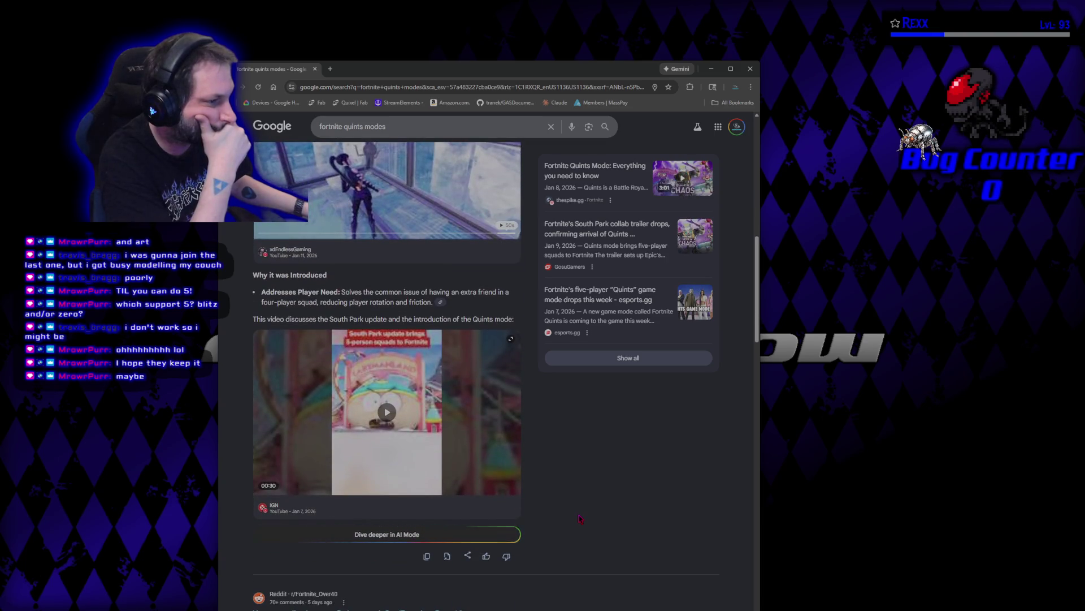
{"action": "scroll", "coordinate": [581, 518], "scroll_direction": "down", "scroll_amount": 4}
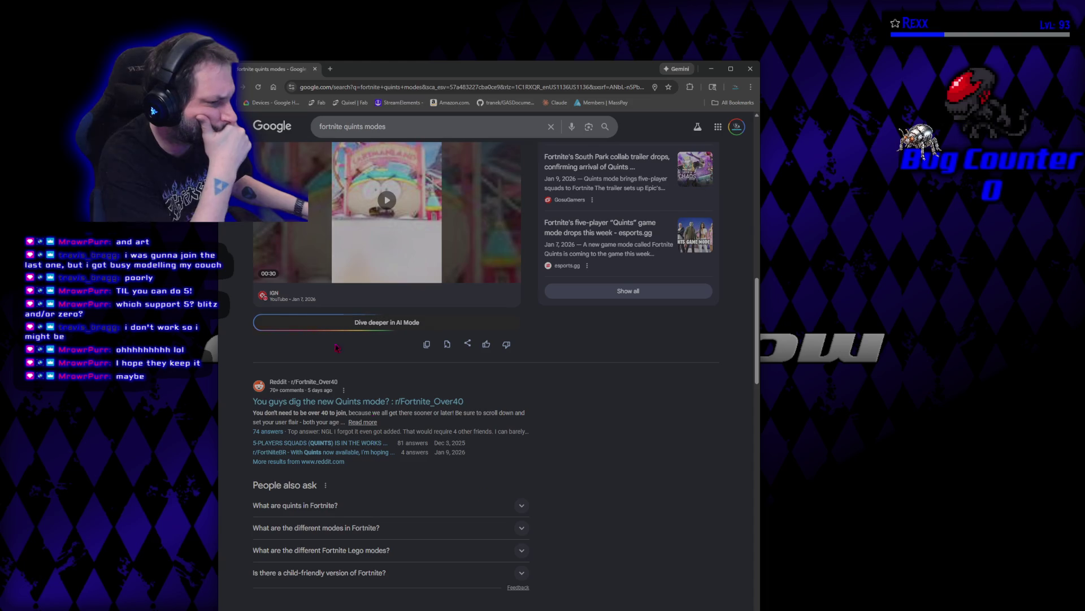
{"action": "scroll", "coordinate": [410, 136], "scroll_direction": "up", "scroll_amount": 5}
{"action": "left_click", "coordinate": [410, 136]}
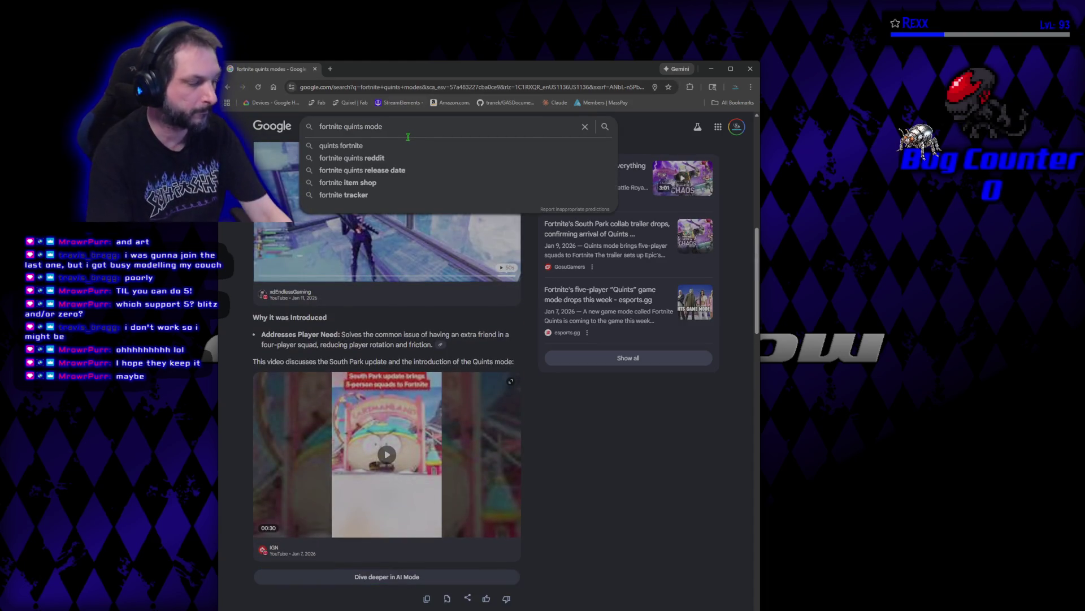
Search for 'fortnite quints blitz' and expand the full AI Overview answer.
{"action": "key", "text": "BackSpace"}
{"action": "key", "text": "BackSpace"}
{"action": "key", "text": "BackSpace"}
{"action": "type", "text": "blitz"}
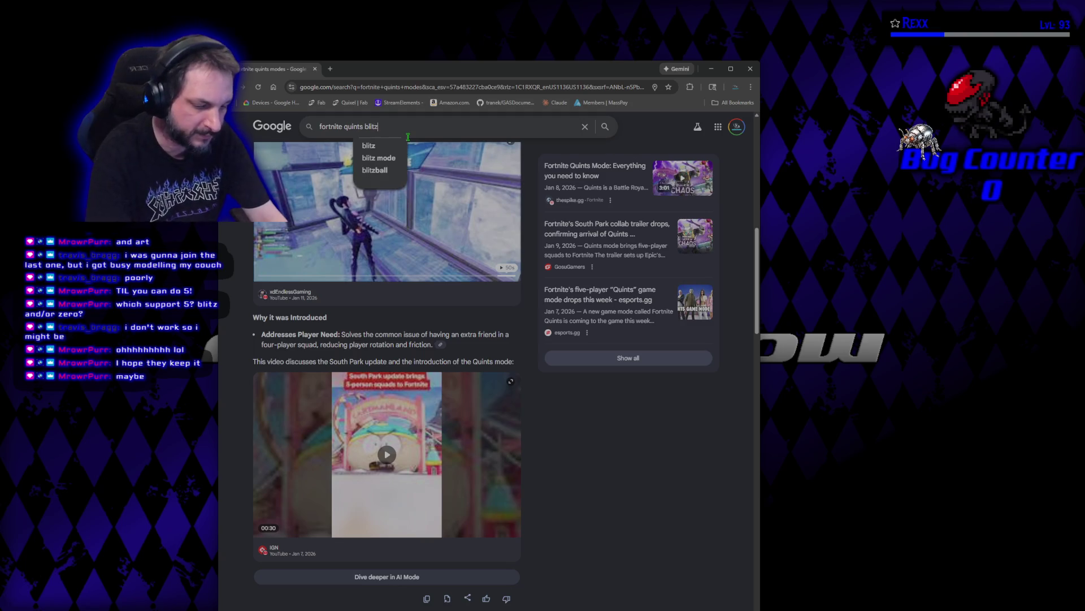
{"action": "key", "text": "Return"}
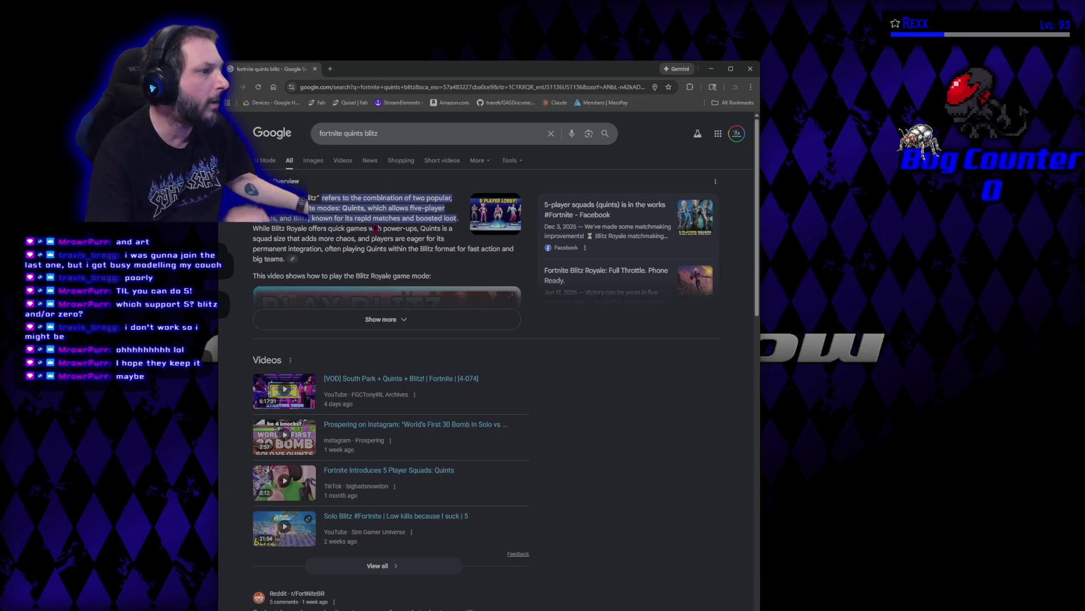
{"action": "left_click", "coordinate": [414, 319]}
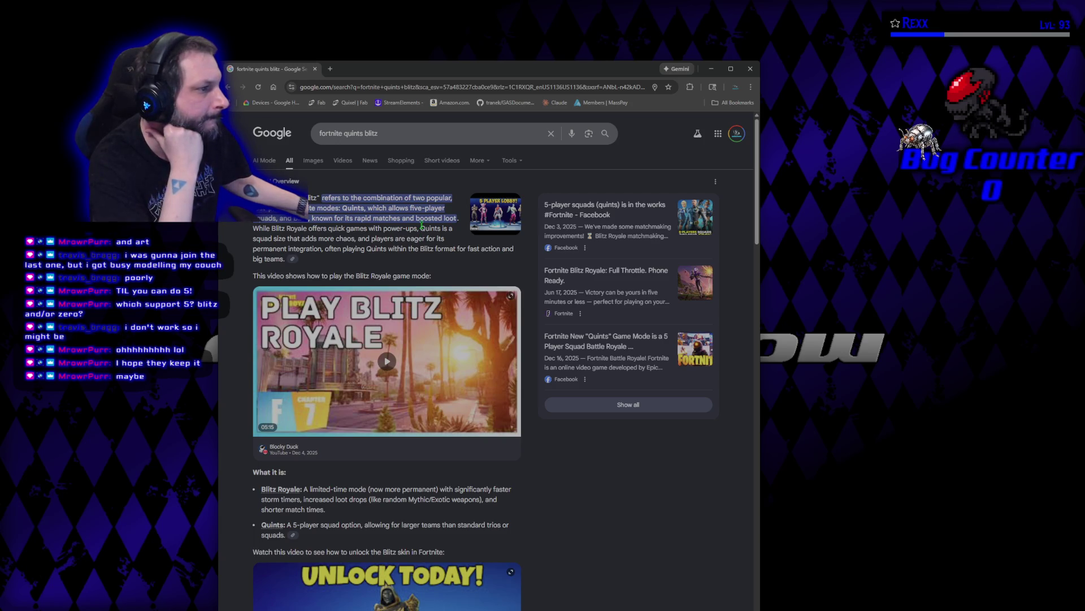
Read through the 'fortnite quints blitz' results, briefly opening AI Mode before returning to them.
{"action": "scroll", "coordinate": [251, 298], "scroll_direction": "down", "scroll_amount": 5}
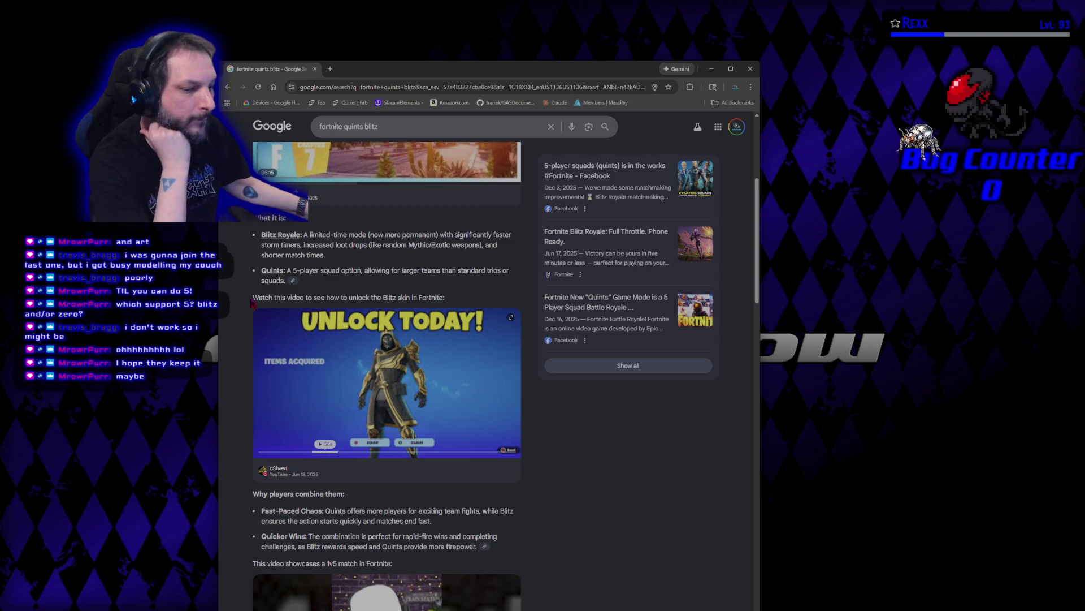
{"action": "scroll", "coordinate": [251, 302], "scroll_direction": "down", "scroll_amount": 4}
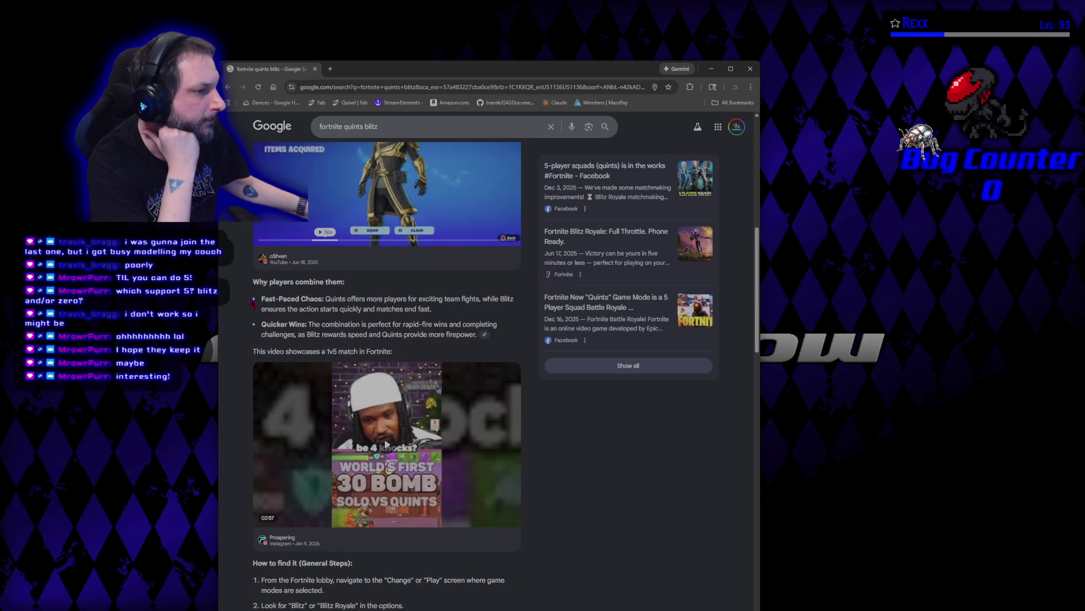
{"action": "scroll", "coordinate": [251, 303], "scroll_direction": "down", "scroll_amount": 5}
{"action": "scroll", "coordinate": [251, 303], "scroll_direction": "down", "scroll_amount": 1}
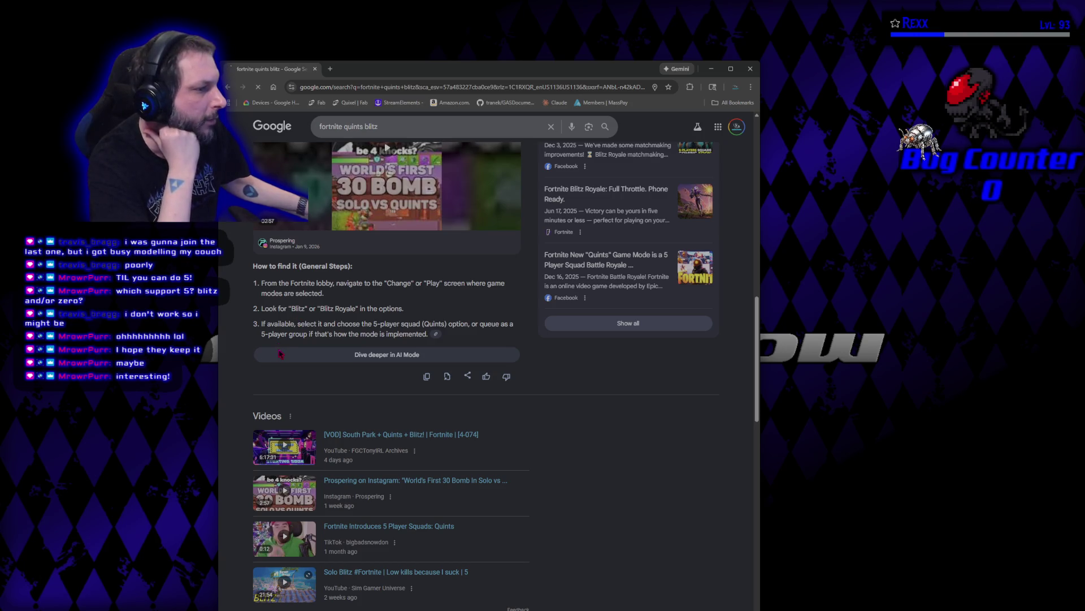
{"action": "left_click", "coordinate": [279, 353]}
{"action": "key", "text": "alt+Left"}
{"action": "scroll", "coordinate": [306, 375], "scroll_direction": "down", "scroll_amount": 5}
{"action": "scroll", "coordinate": [306, 375], "scroll_direction": "down", "scroll_amount": 2}
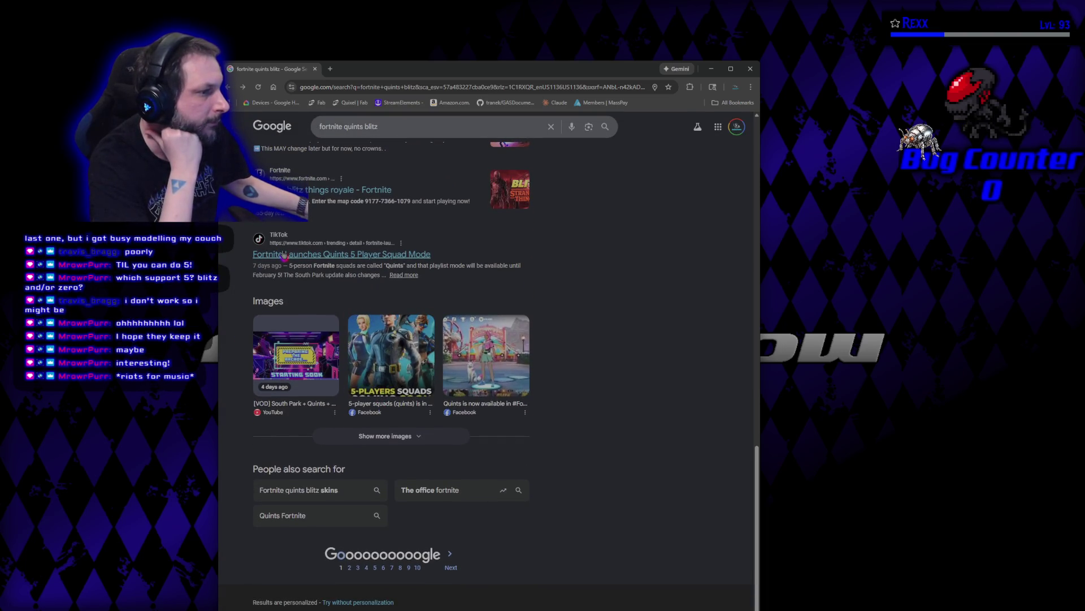
{"action": "scroll", "coordinate": [284, 256], "scroll_direction": "up", "scroll_amount": 2}
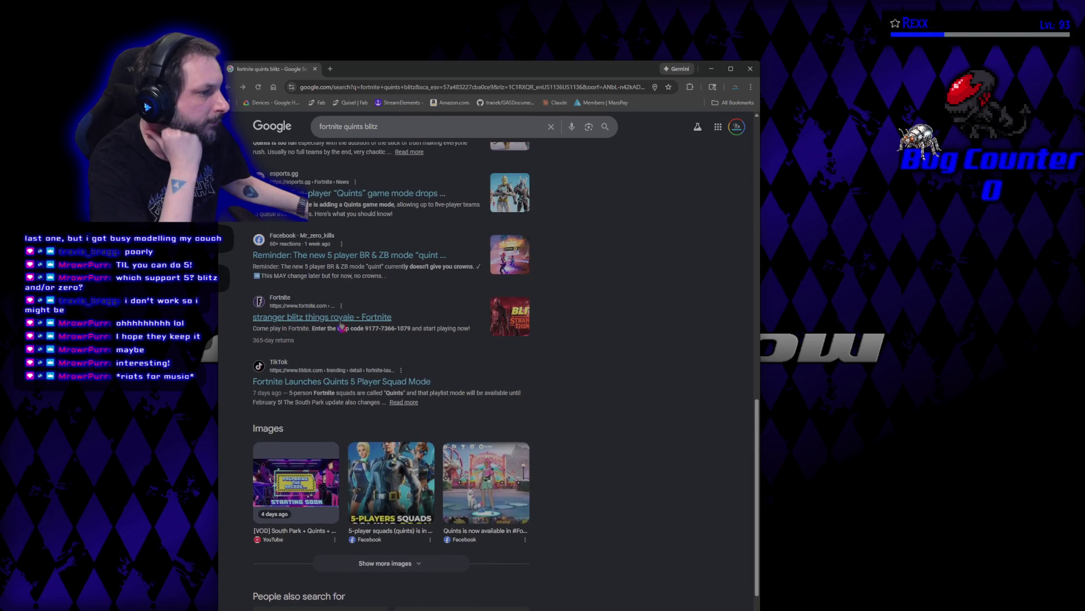
{"action": "scroll", "coordinate": [341, 326], "scroll_direction": "up", "scroll_amount": 1}
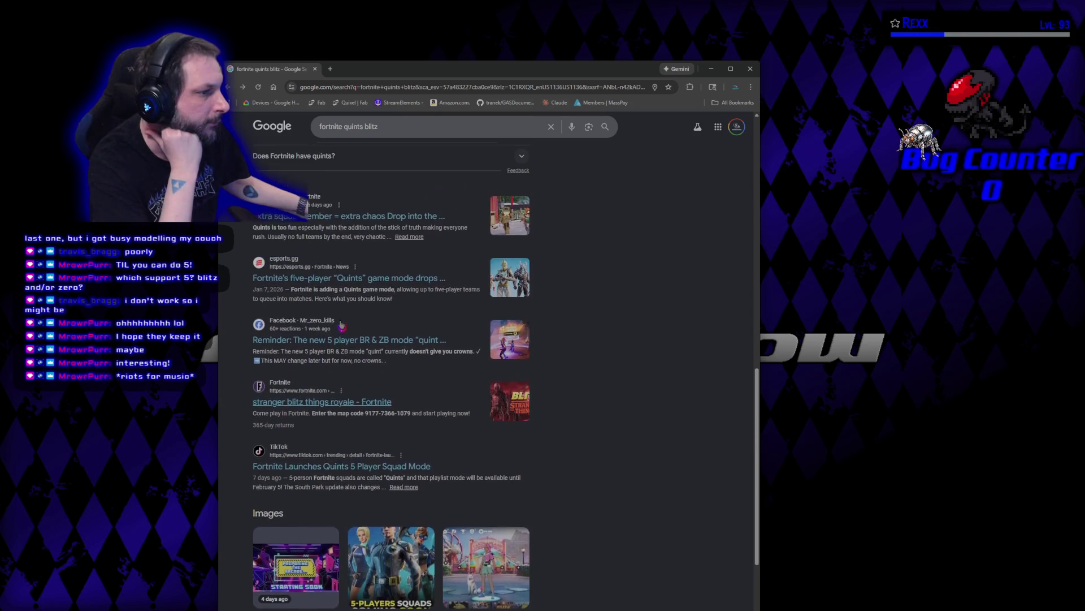
{"action": "scroll", "coordinate": [345, 338], "scroll_direction": "up", "scroll_amount": 1}
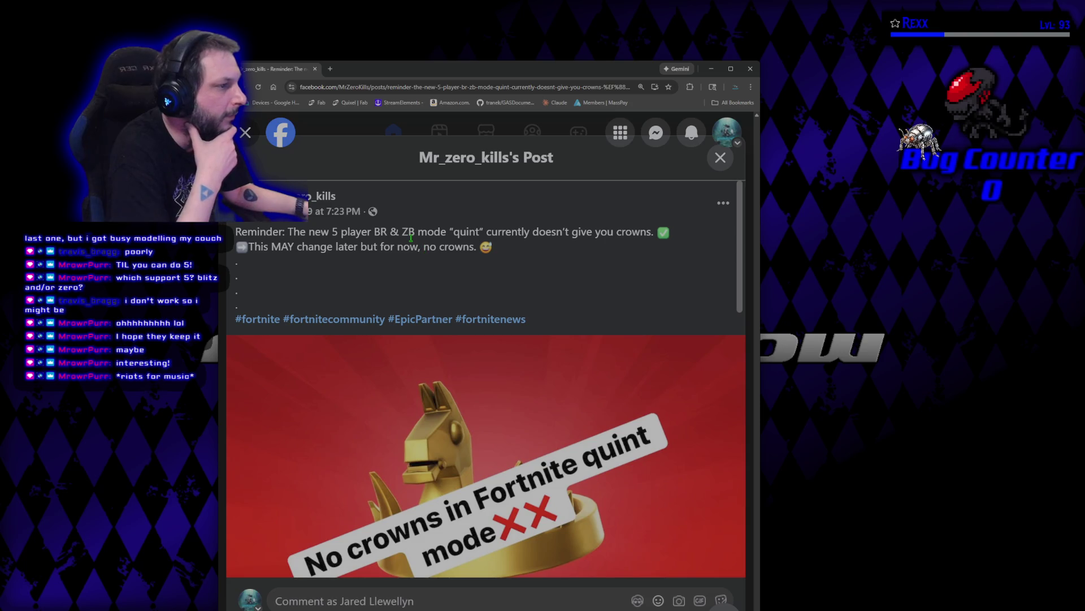
Scroll the Facebook quint-mode post's No crowns image and comments, then return to its caption.
{"action": "scroll", "coordinate": [506, 281], "scroll_direction": "down", "scroll_amount": 3}
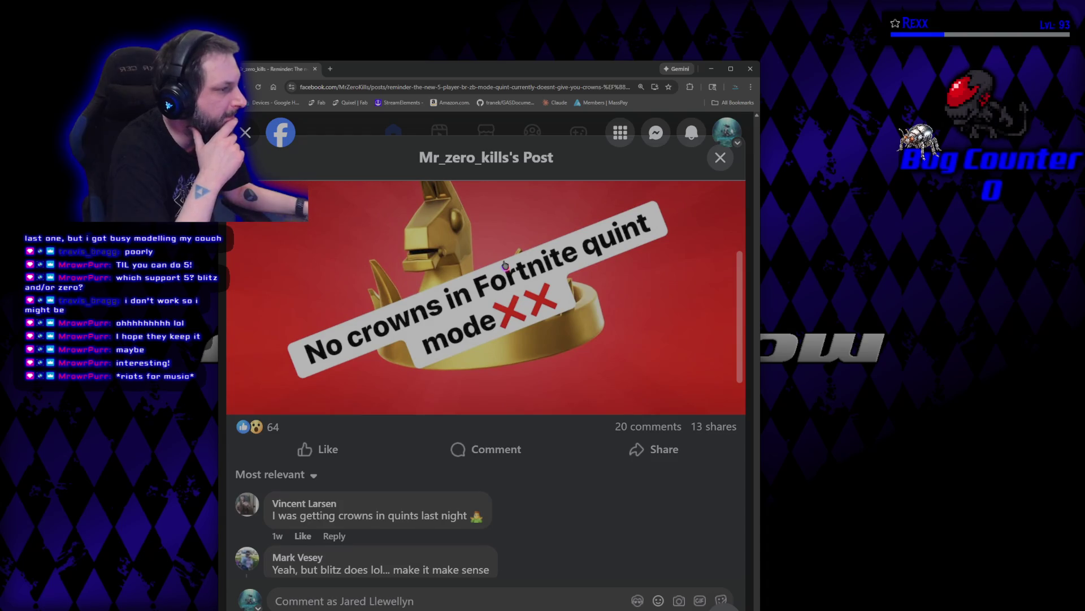
{"action": "scroll", "coordinate": [505, 265], "scroll_direction": "down", "scroll_amount": 4}
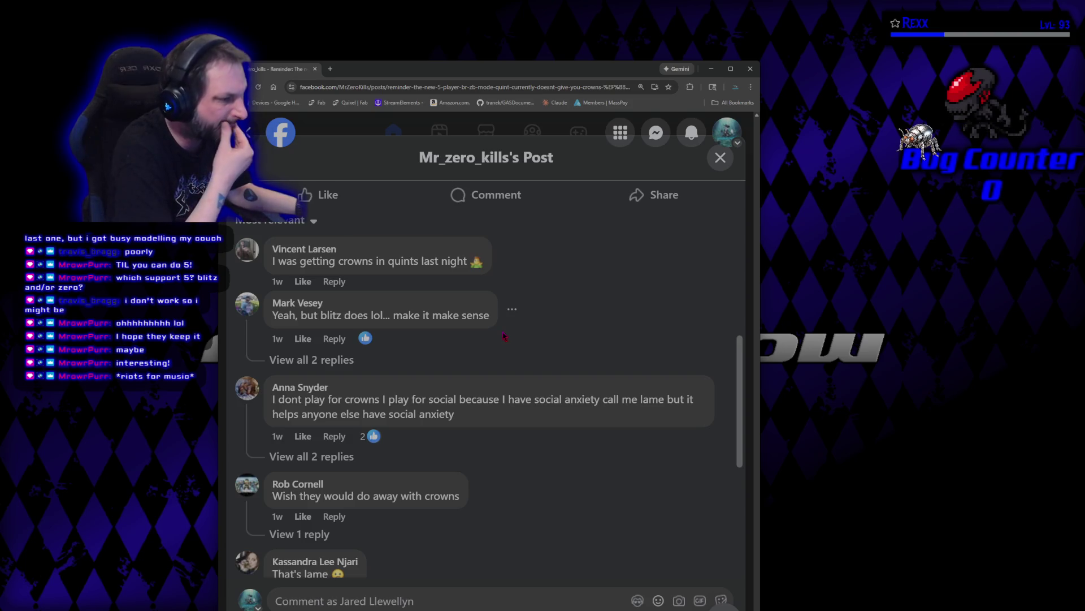
{"action": "scroll", "coordinate": [505, 336], "scroll_direction": "up", "scroll_amount": 5}
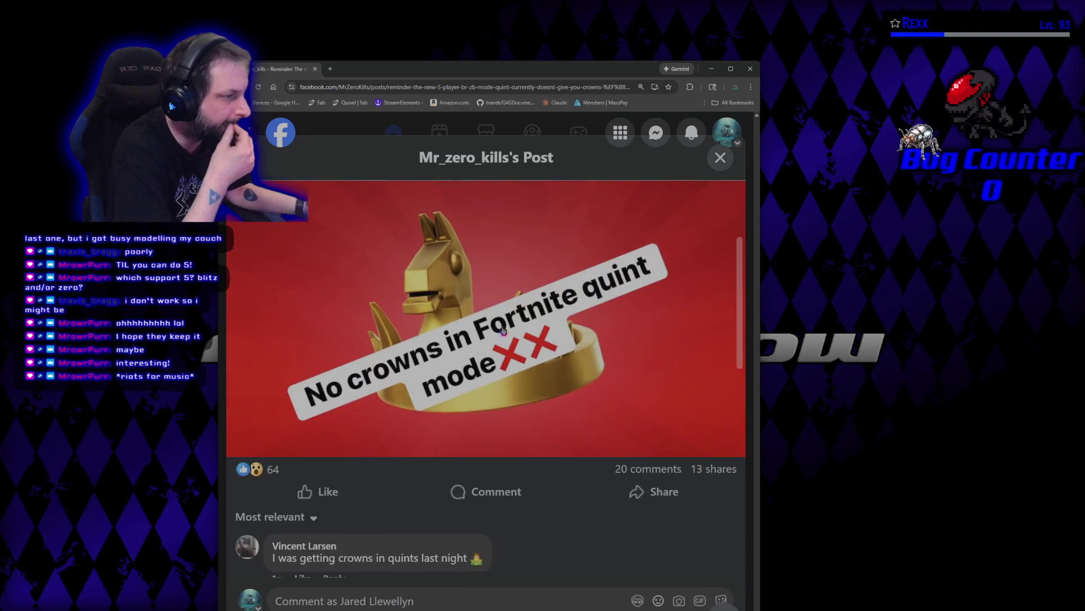
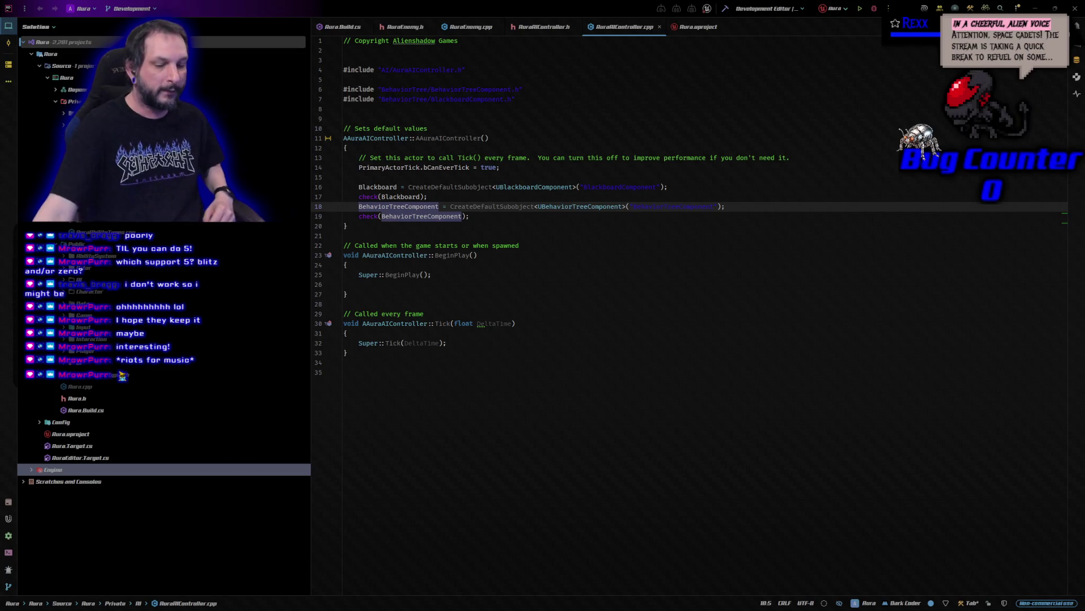
Build and launch the project under the debugger, reopening the previous asset editors.
{"action": "key", "text": "shift+F9"}
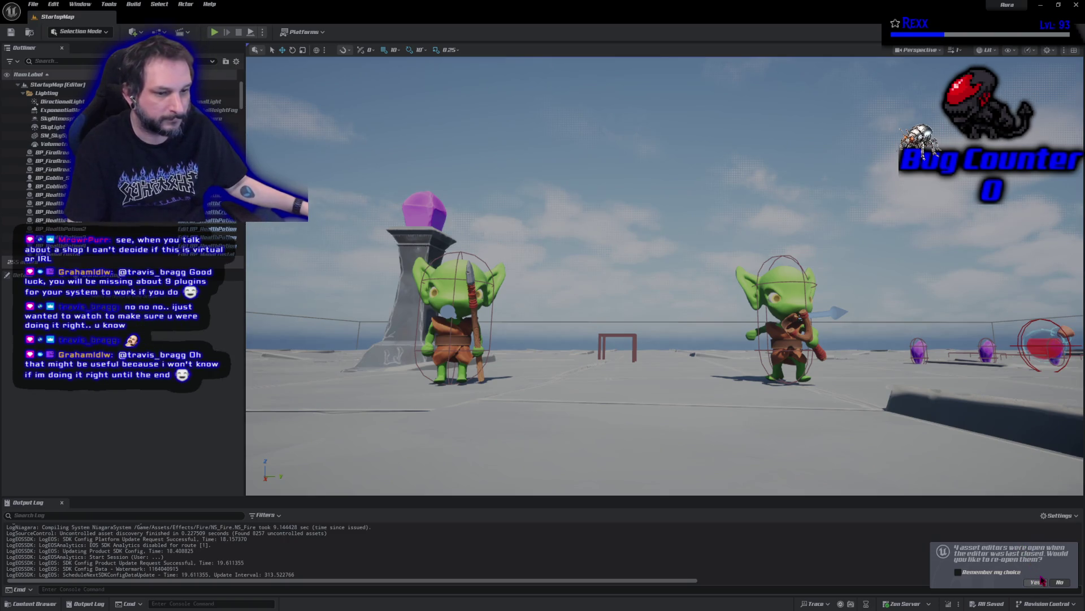
{"action": "left_click", "coordinate": [1040, 580]}
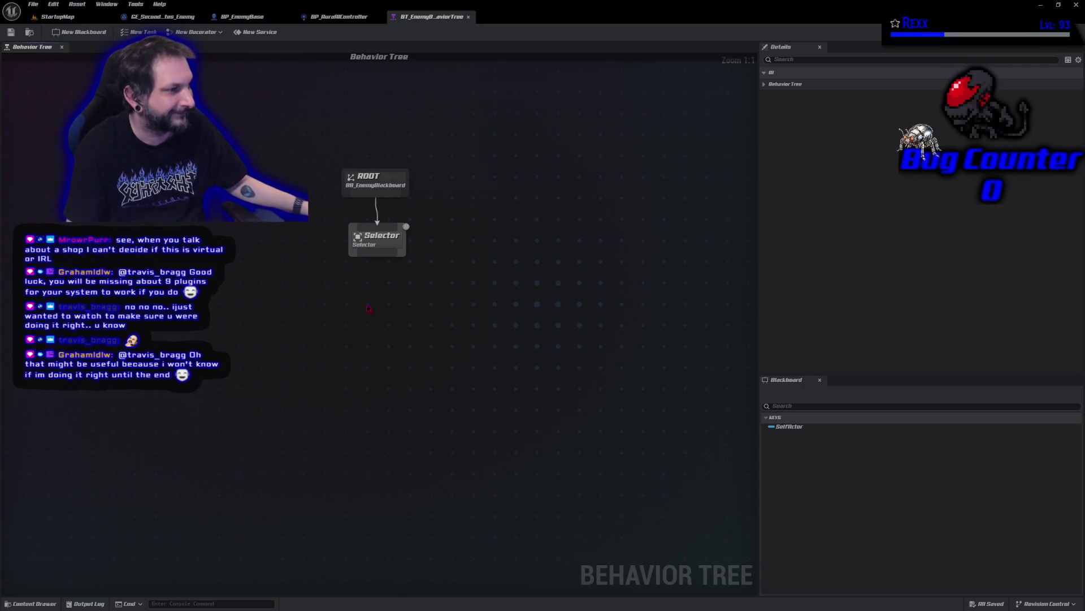
{"action": "left_click", "coordinate": [371, 240]}
{"action": "left_click_drag", "start_coordinate": [265, 102], "coordinate": [551, 376]}
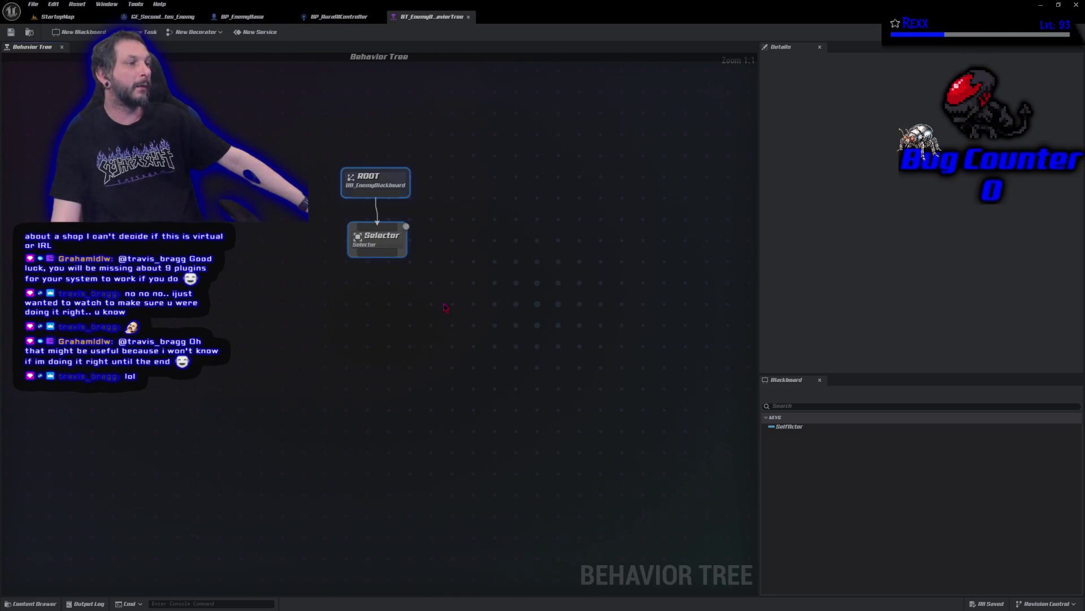
{"action": "left_click", "coordinate": [384, 249]}
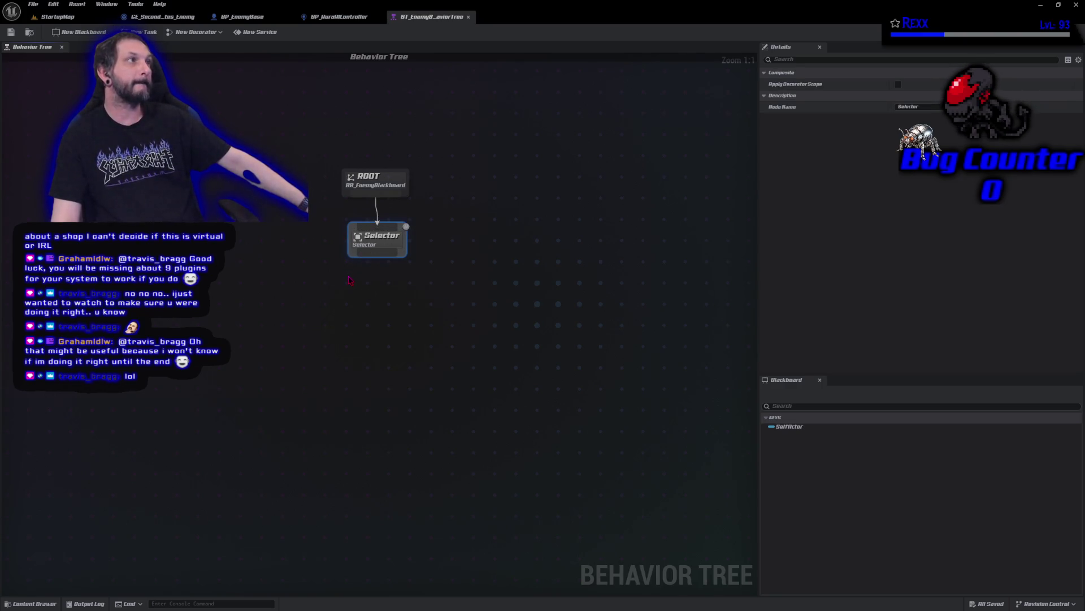
Pull a child connection from the Selector, cancel without adding a node, and switch to Rider.
{"action": "mouse_move", "coordinate": [377, 254]}
{"action": "left_mouse_down"}
{"action": "mouse_move", "coordinate": [441, 512]}
{"action": "mouse_move", "coordinate": [611, 224]}
{"action": "mouse_move", "coordinate": [294, 183]}
{"action": "mouse_move", "coordinate": [575, 403]}
{"action": "mouse_move", "coordinate": [467, 126]}
{"action": "mouse_move", "coordinate": [295, 351]}
{"action": "mouse_move", "coordinate": [561, 191]}
{"action": "mouse_move", "coordinate": [195, 214]}
{"action": "mouse_move", "coordinate": [480, 371]}
{"action": "mouse_move", "coordinate": [249, 418]}
{"action": "mouse_move", "coordinate": [371, 173]}
{"action": "mouse_move", "coordinate": [485, 237]}
{"action": "mouse_move", "coordinate": [248, 224]}
{"action": "mouse_move", "coordinate": [335, 380]}
{"action": "left_mouse_up"}
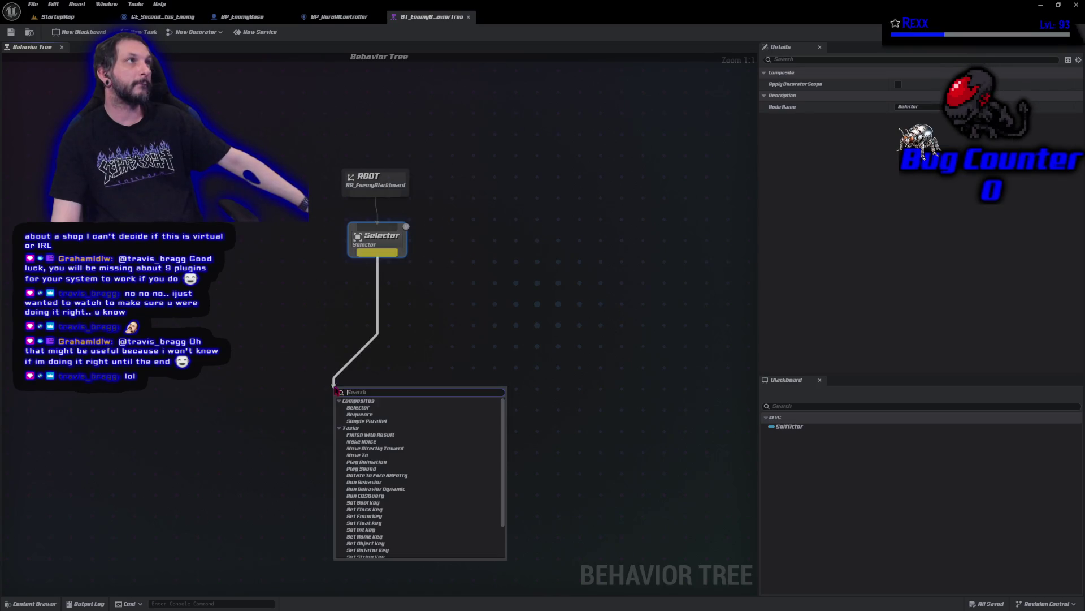
{"action": "left_click", "coordinate": [351, 275]}
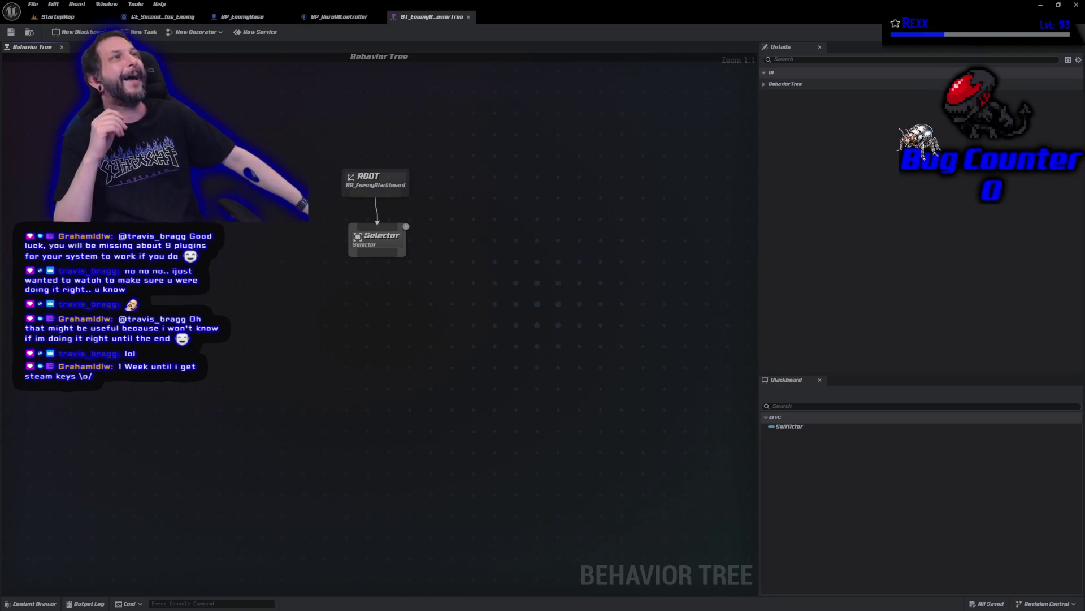
{"action": "left_click", "coordinate": [1041, 5]}
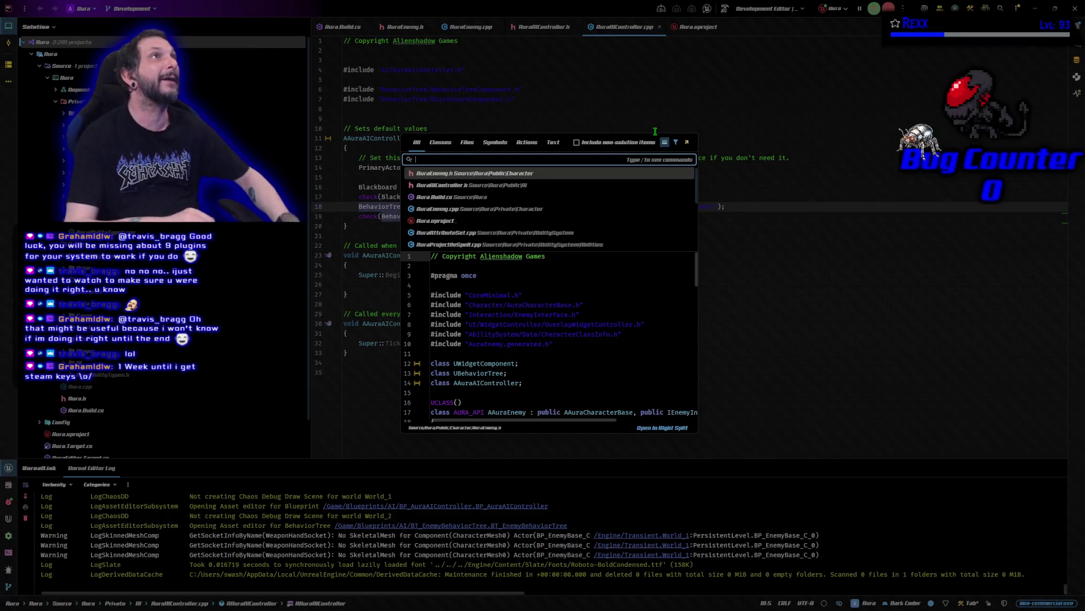
Search for BTService_BlueprintBase and open its .h header.
{"action": "type", "text": "BTService_"}
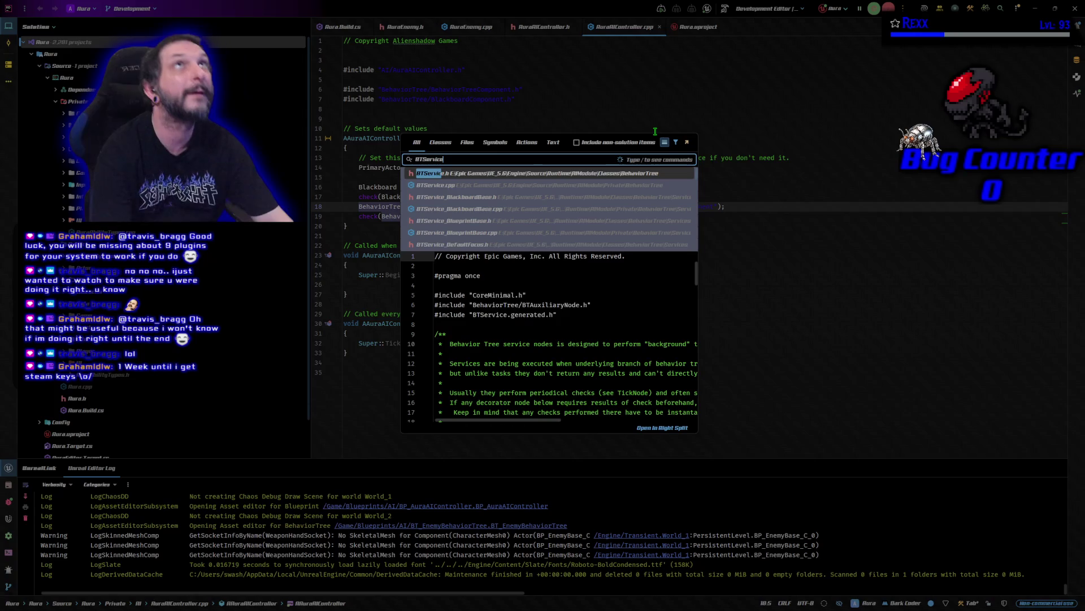
{"action": "type", "text": "BlueprintBase"}
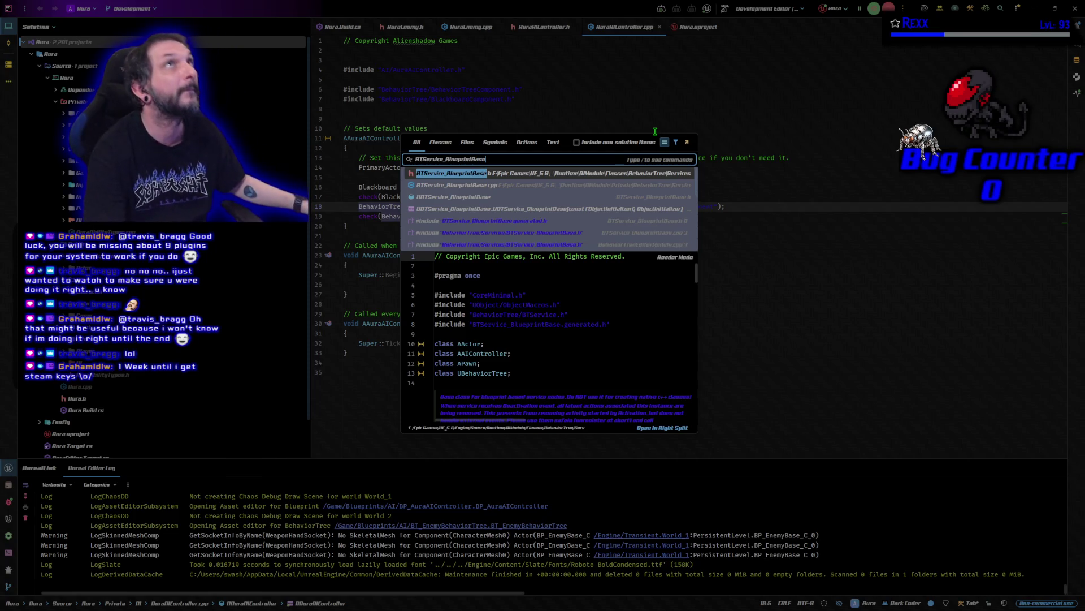
{"action": "left_click", "coordinate": [481, 175]}
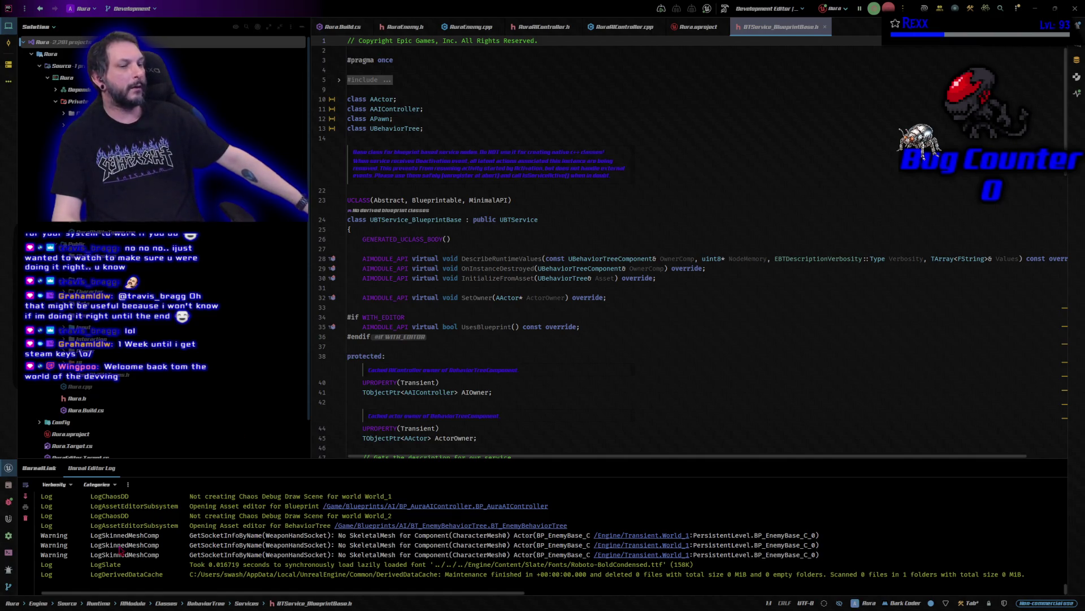
Return from the header to the Unreal behavior tree editor.
{"action": "key", "text": "alt+Tab"}
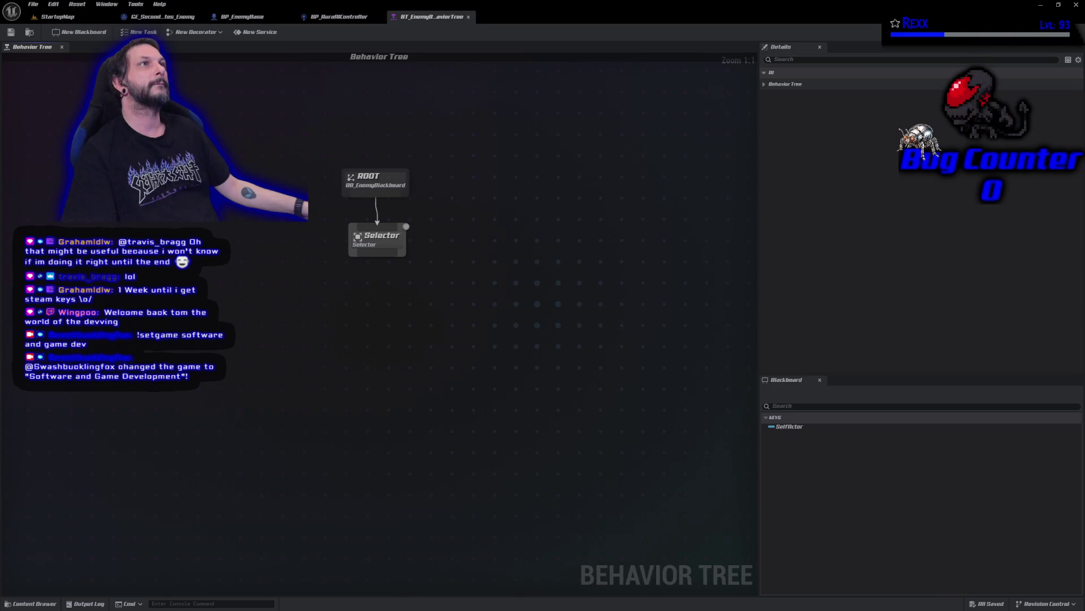
Create a new Blueprint class in the AI folder with parent BTService_BlueprintBase.
{"action": "left_click", "coordinate": [33, 604]}
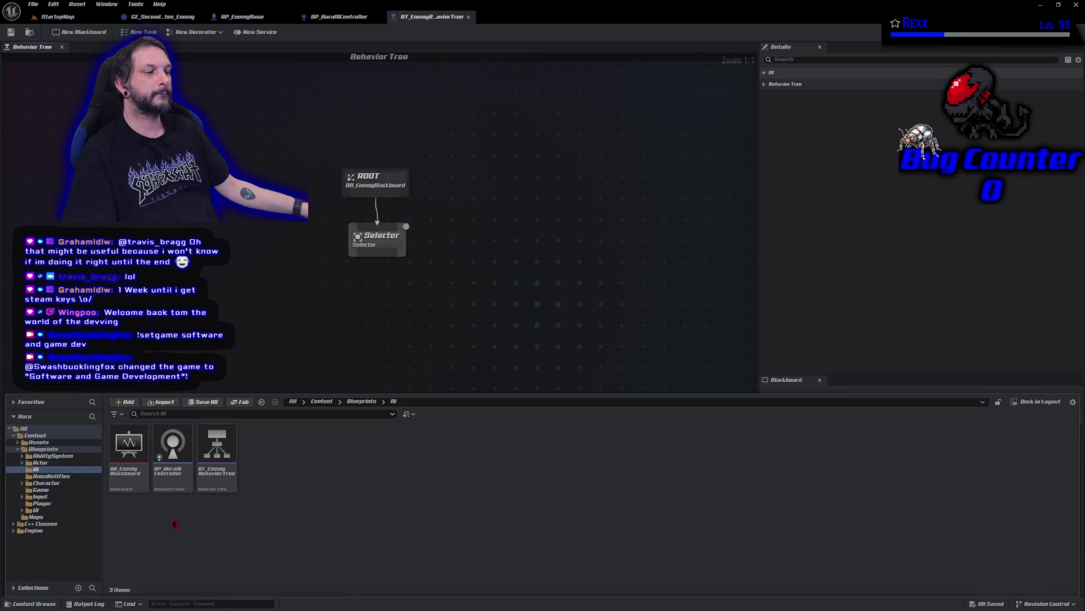
{"action": "right_click", "coordinate": [271, 472]}
{"action": "left_click", "coordinate": [316, 219]}
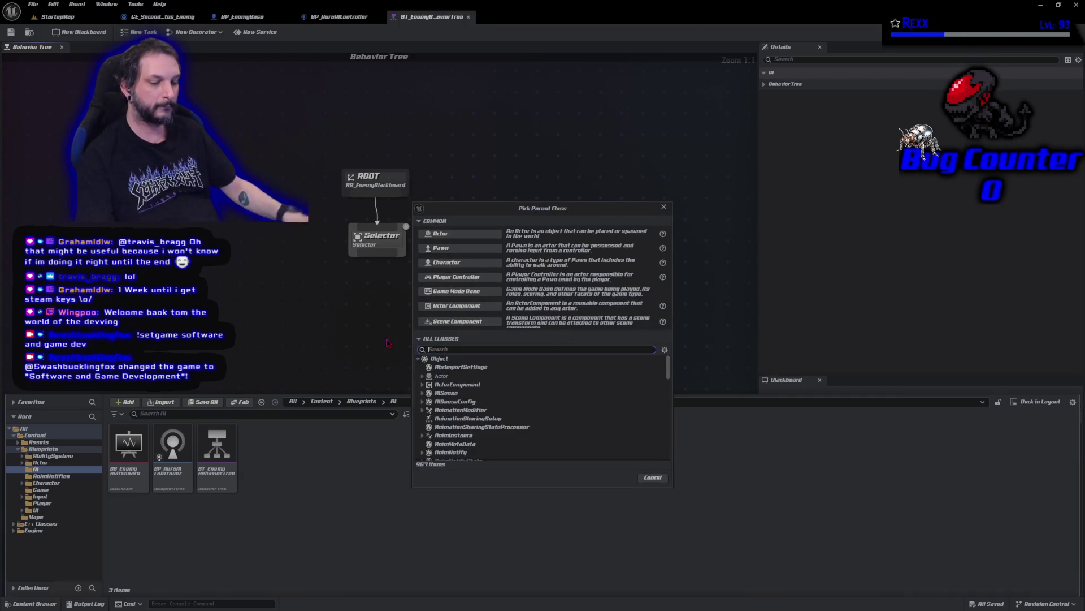
{"action": "type", "text": "BT_swe"}
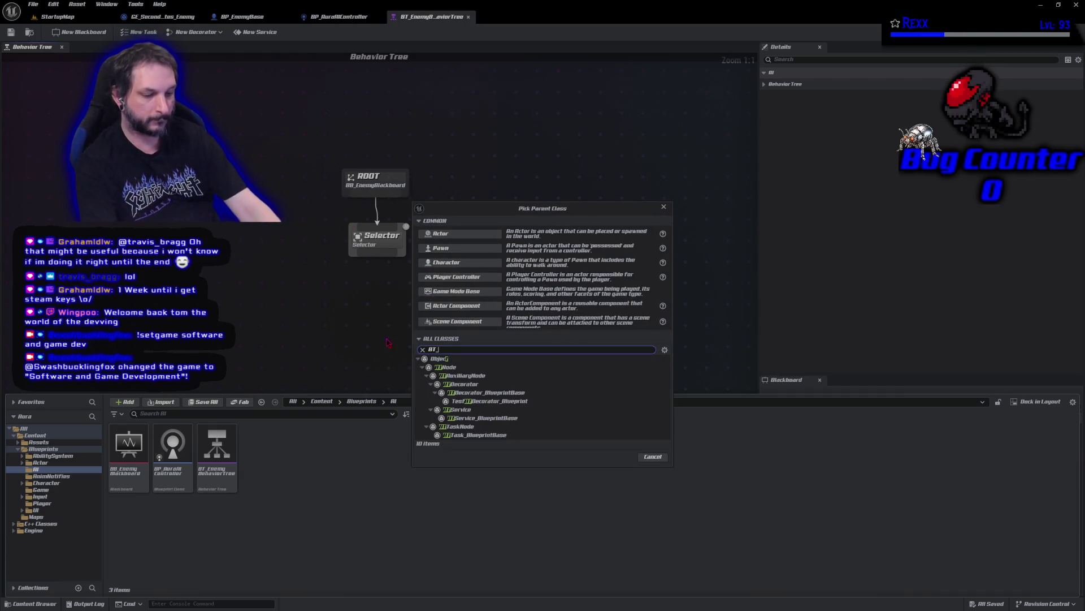
{"action": "key", "text": "BackSpace"}
{"action": "key", "text": "BackSpace"}
{"action": "key", "text": "BackSpace"}
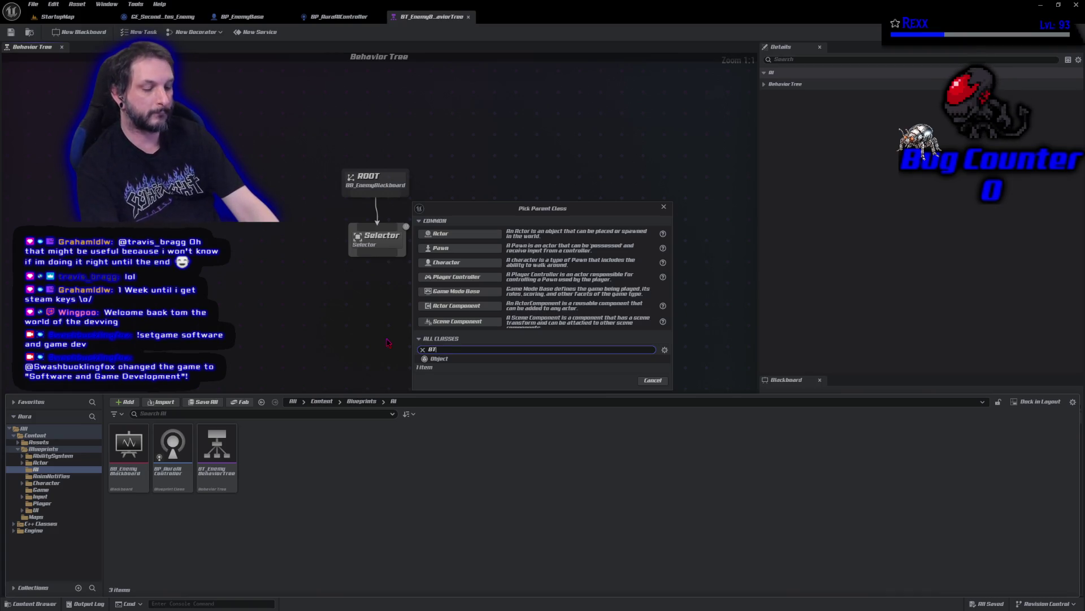
{"action": "key", "text": "BackSpace"}
{"action": "type", "text": "Ser"}
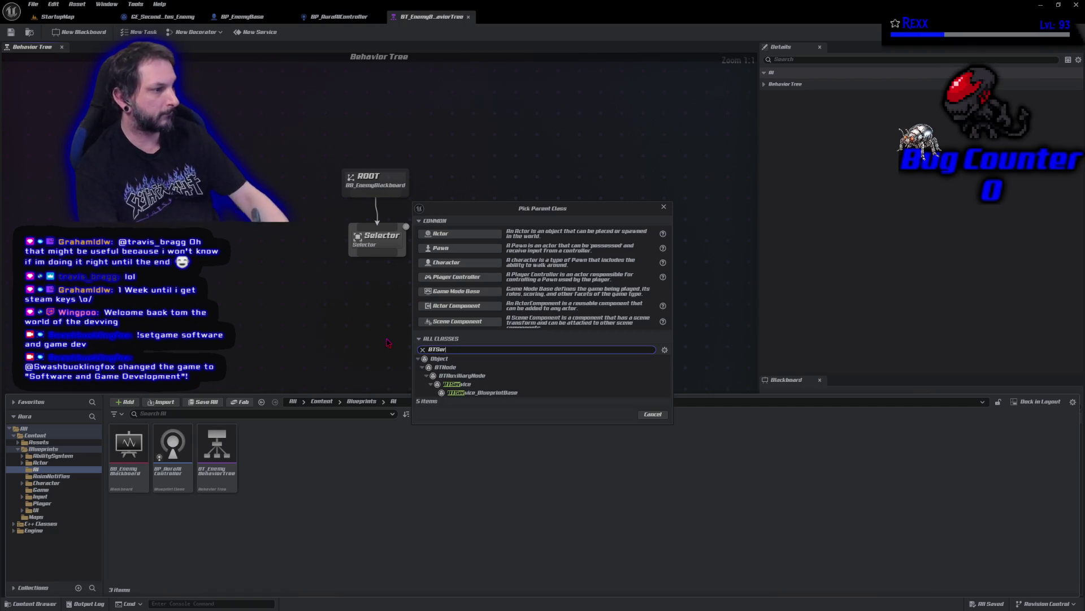
{"action": "left_click", "coordinate": [485, 392]}
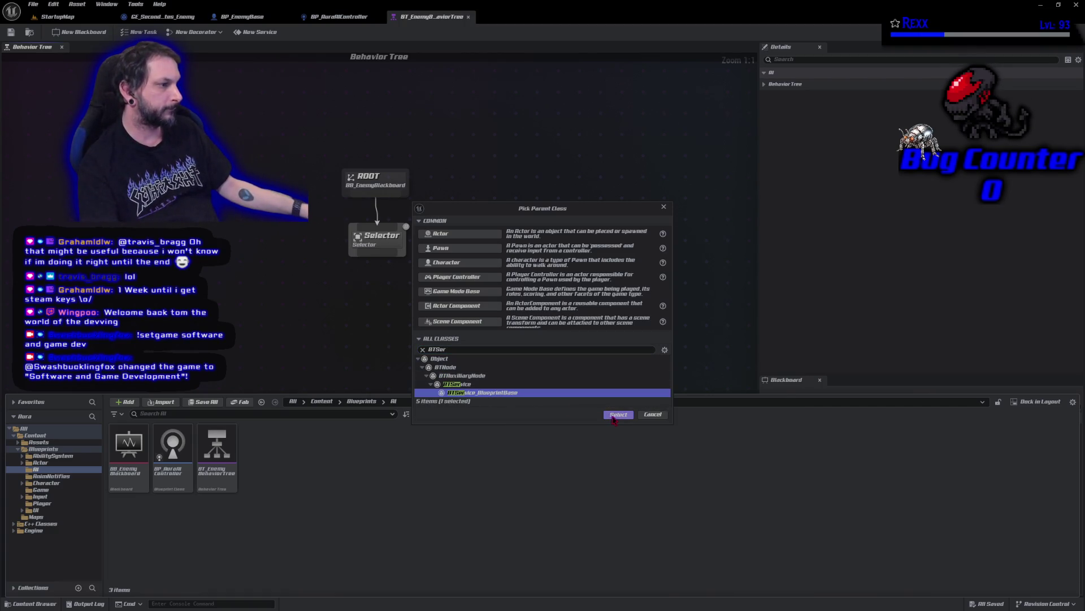
{"action": "left_click", "coordinate": [618, 416]}
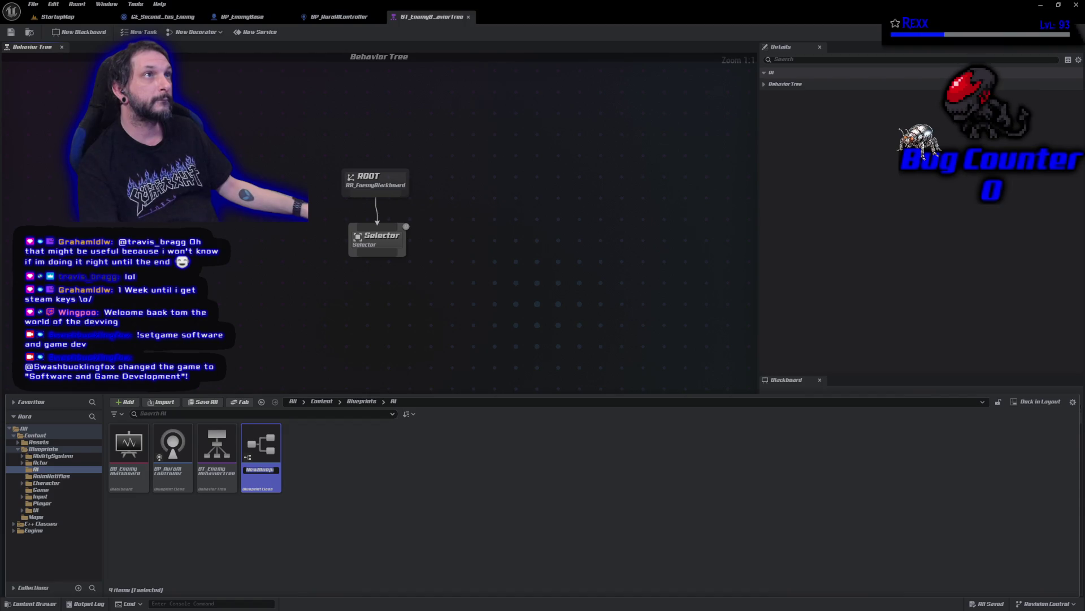
Rename the new asset to BTS_FindNearestPlayer and open it for editing.
{"action": "left_click", "coordinate": [252, 469]}
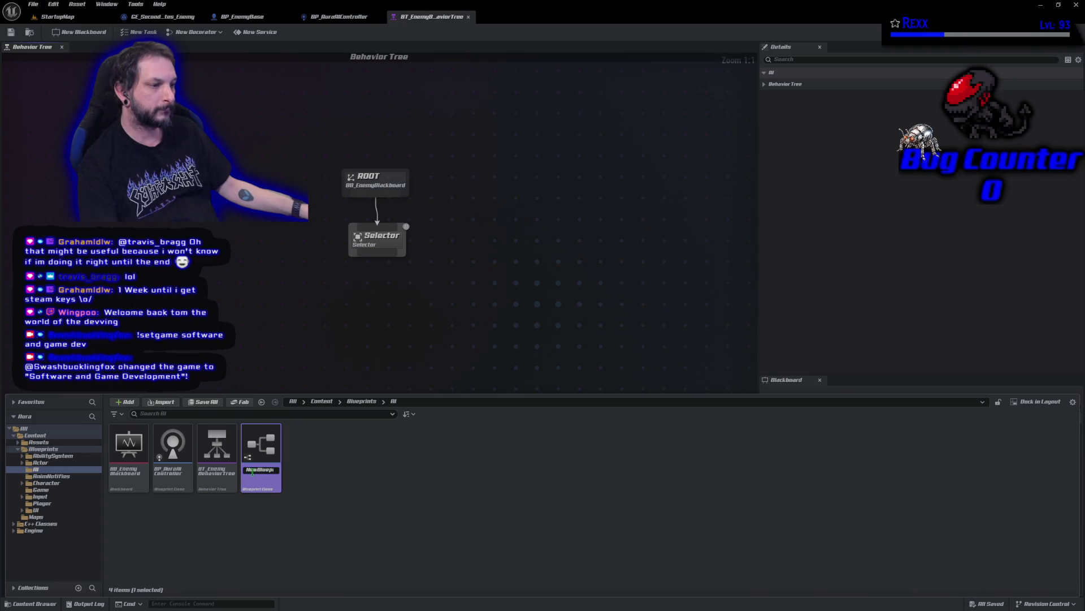
{"action": "type", "text": "BTS_"}
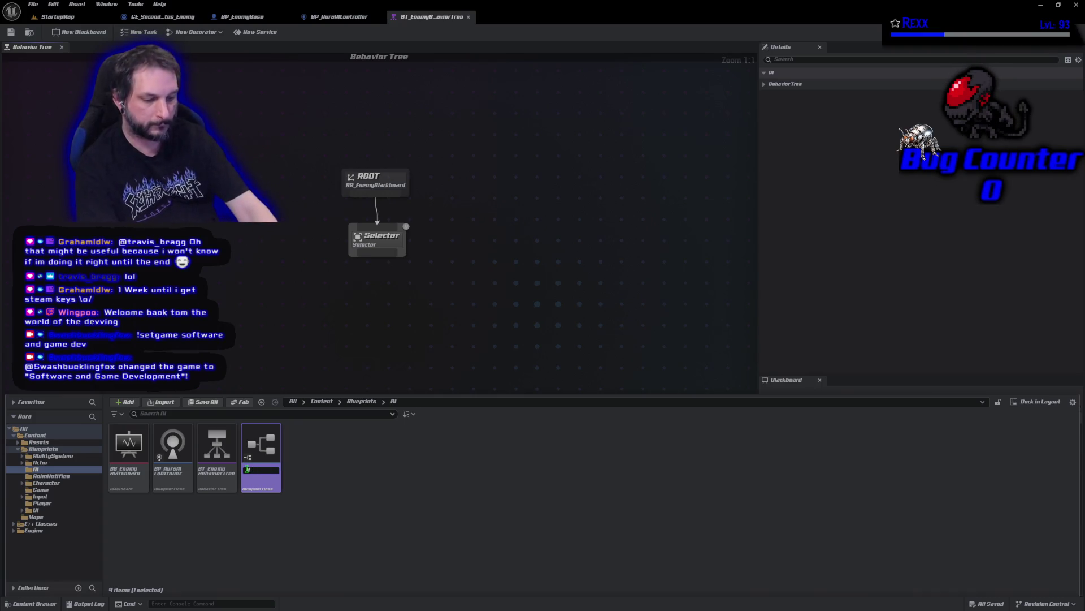
{"action": "type", "text": "FindN"}
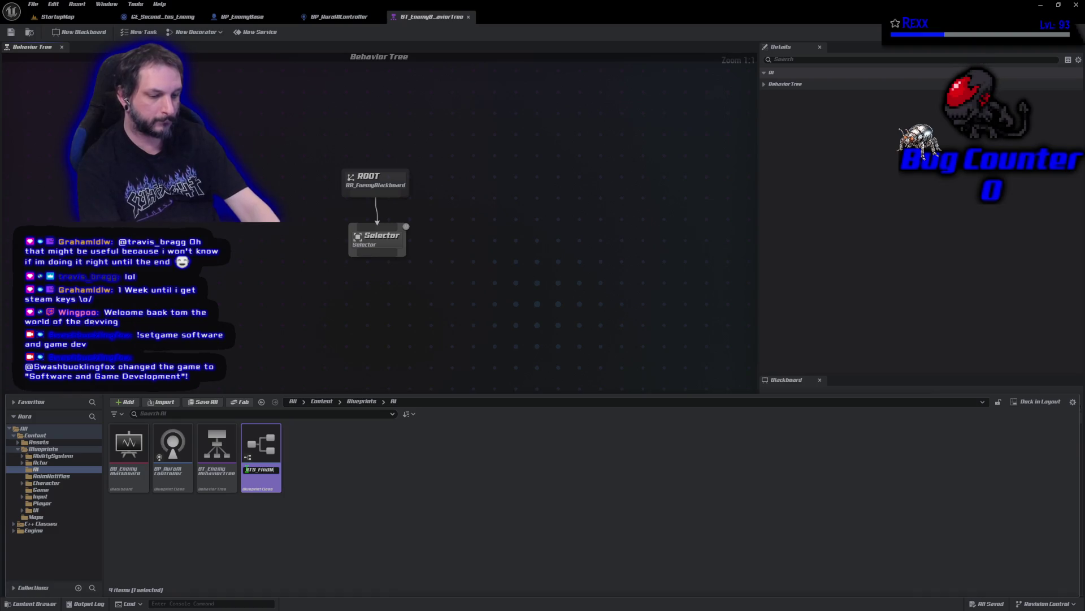
{"action": "type", "text": "earestPlayer"}
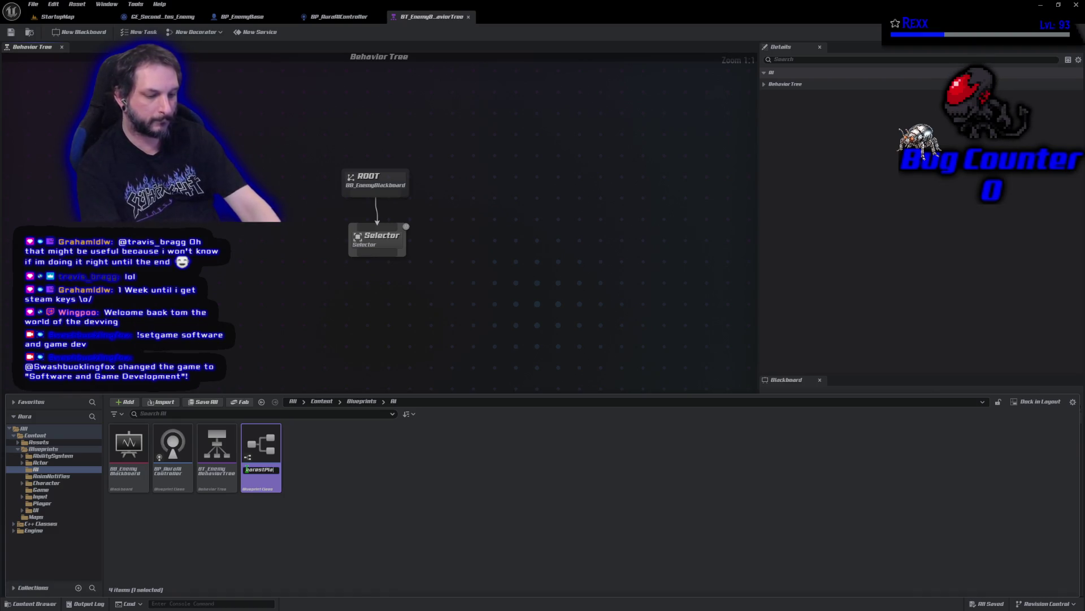
{"action": "key", "text": "Return"}
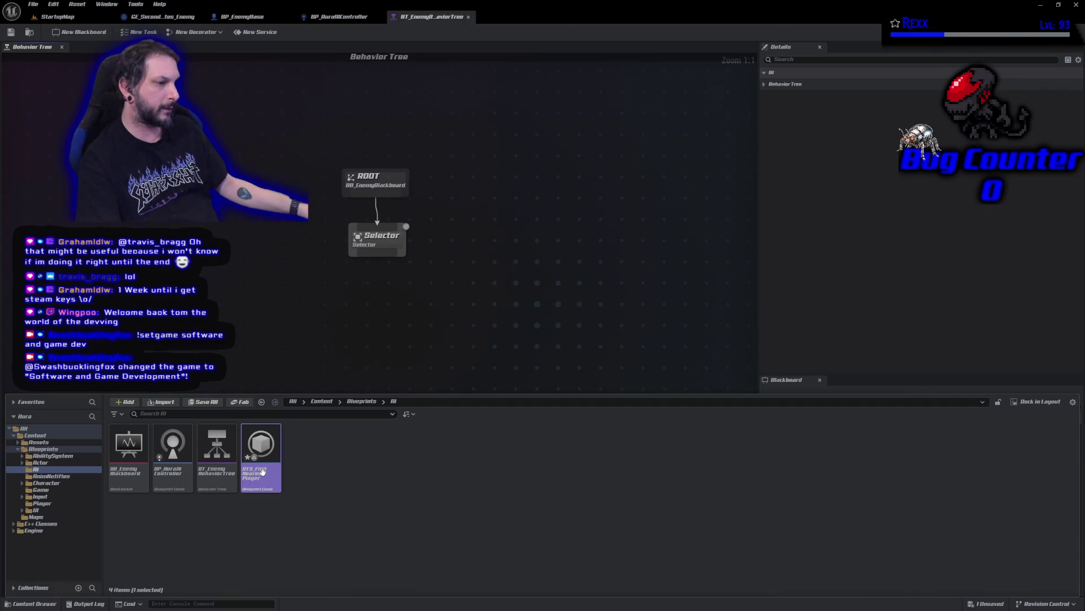
{"action": "right_click", "coordinate": [262, 471]}
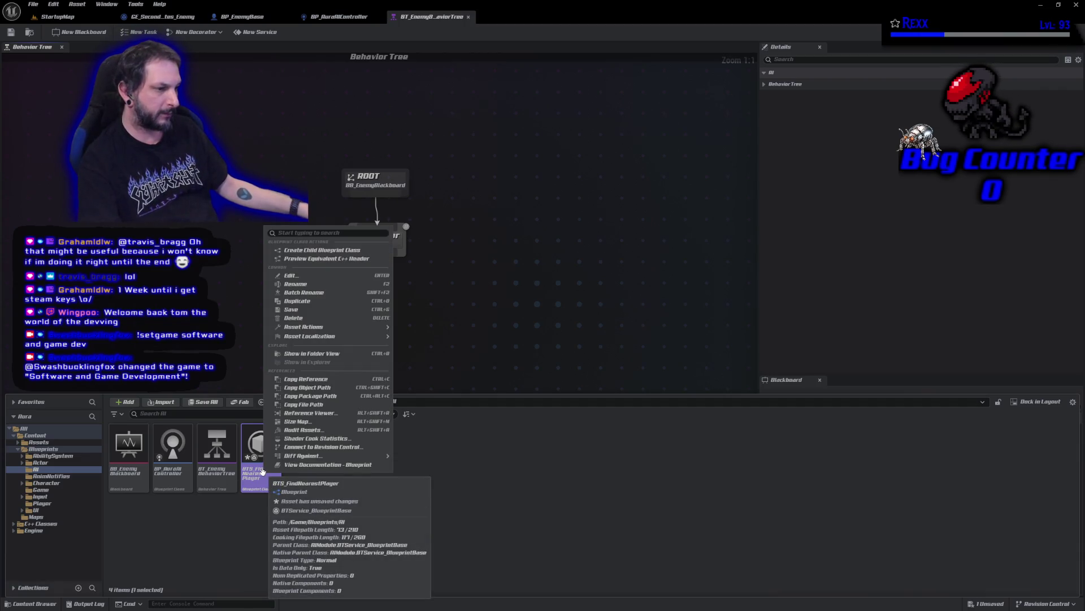
{"action": "left_click", "coordinate": [259, 478]}
{"action": "double_click", "coordinate": [258, 480]}
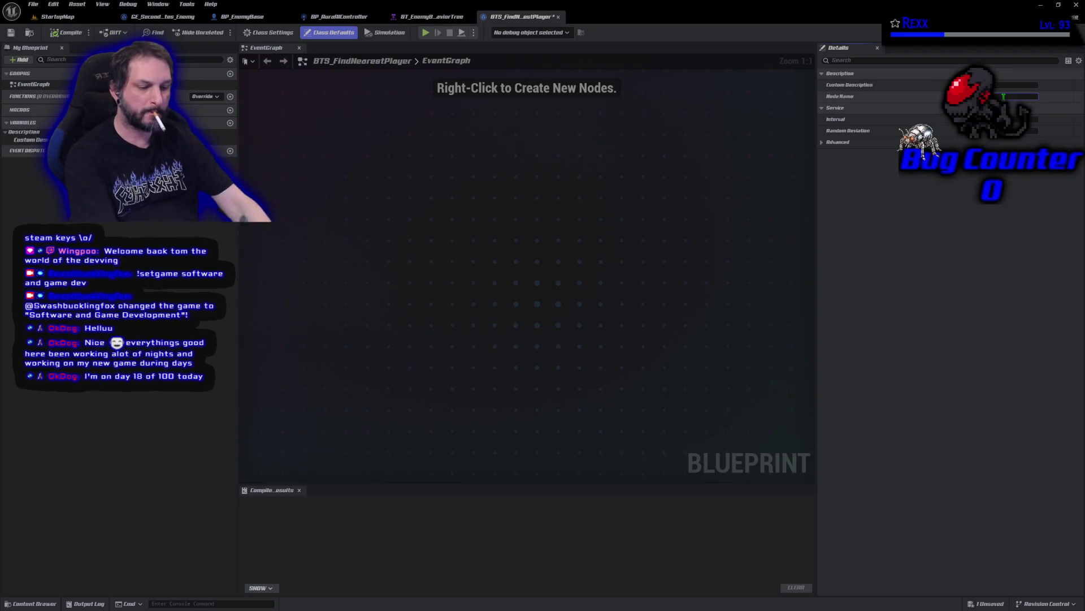
Set the service's Node Name to 'Find Nearest Player' and add a closest-player custom description.
{"action": "type", "text": "Find Nearest"}
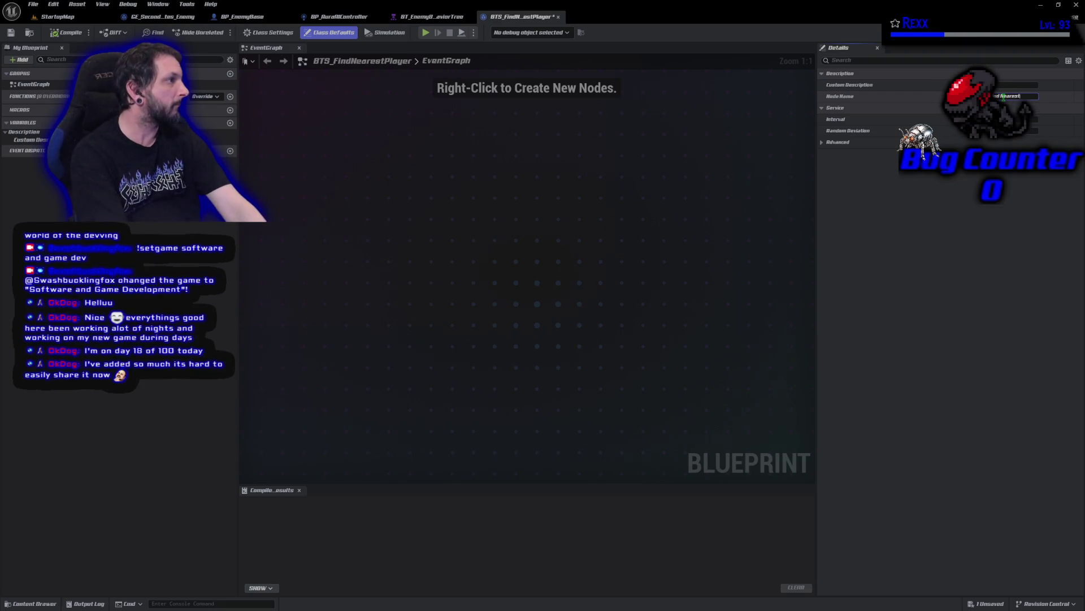
{"action": "key", "text": "BackSpace"}
{"action": "key", "text": "BackSpace"}
{"action": "type", "text": "yer"}
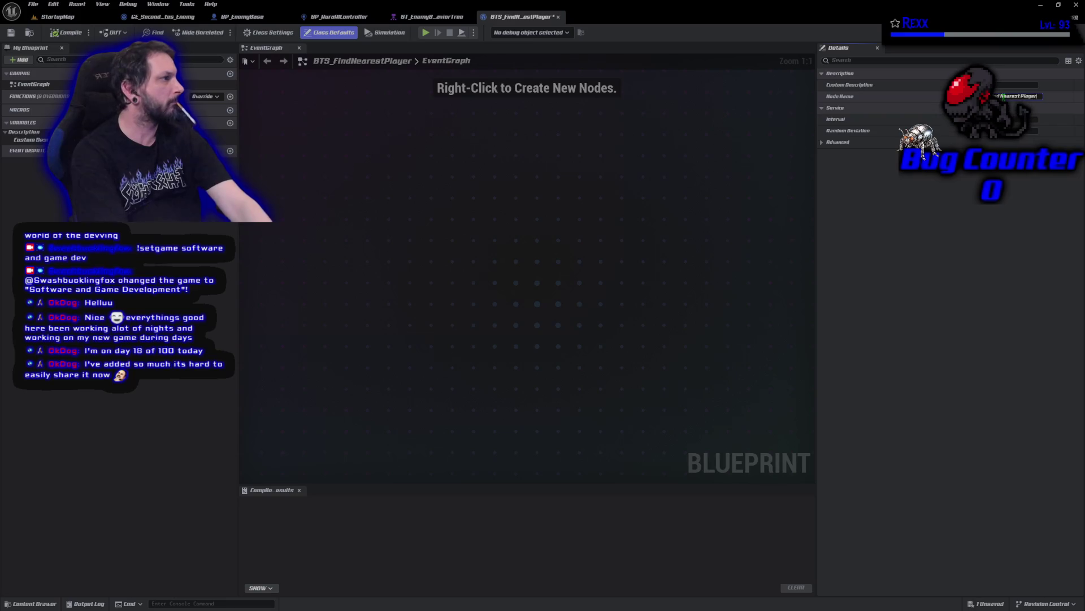
{"action": "key", "text": "Return"}
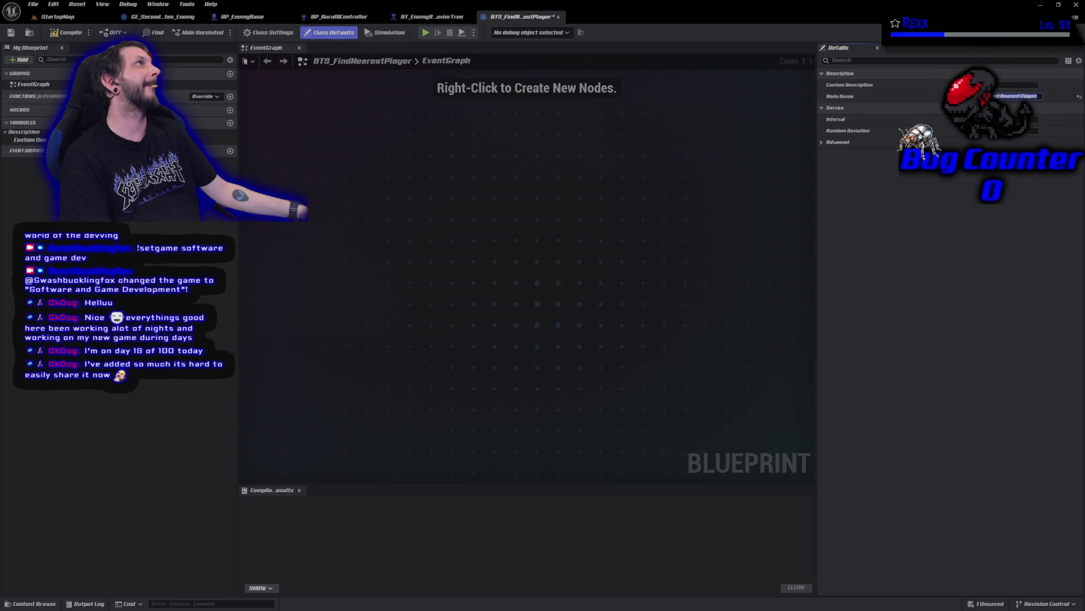
{"action": "left_click", "coordinate": [1007, 85]}
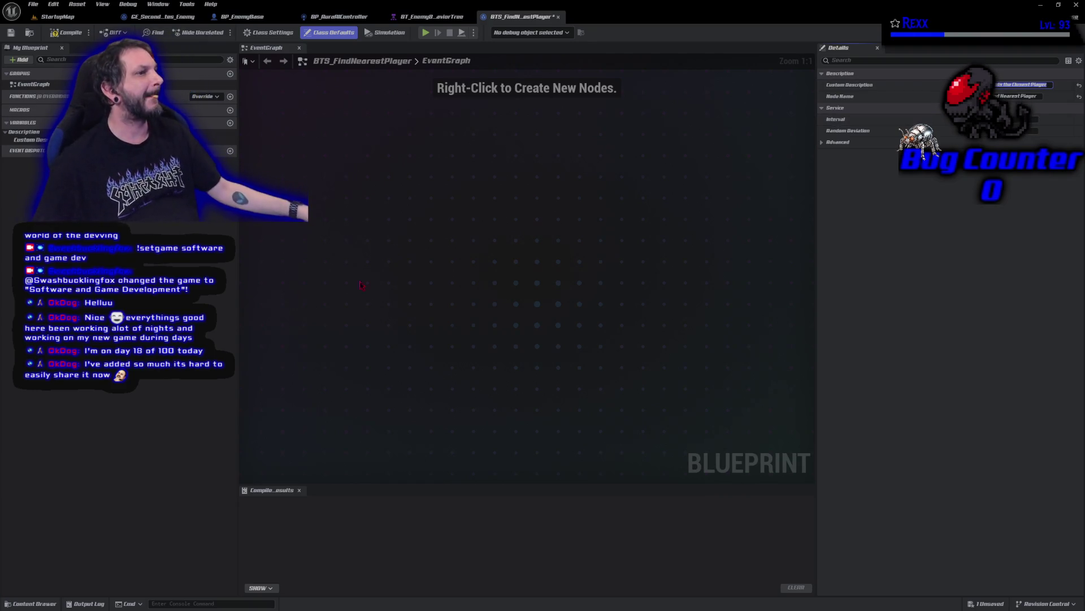
Compile and save the BTS_FindNearestPlayer Blueprint, then return to the enemy behavior tree.
{"action": "left_click", "coordinate": [67, 33]}
{"action": "left_click", "coordinate": [11, 32]}
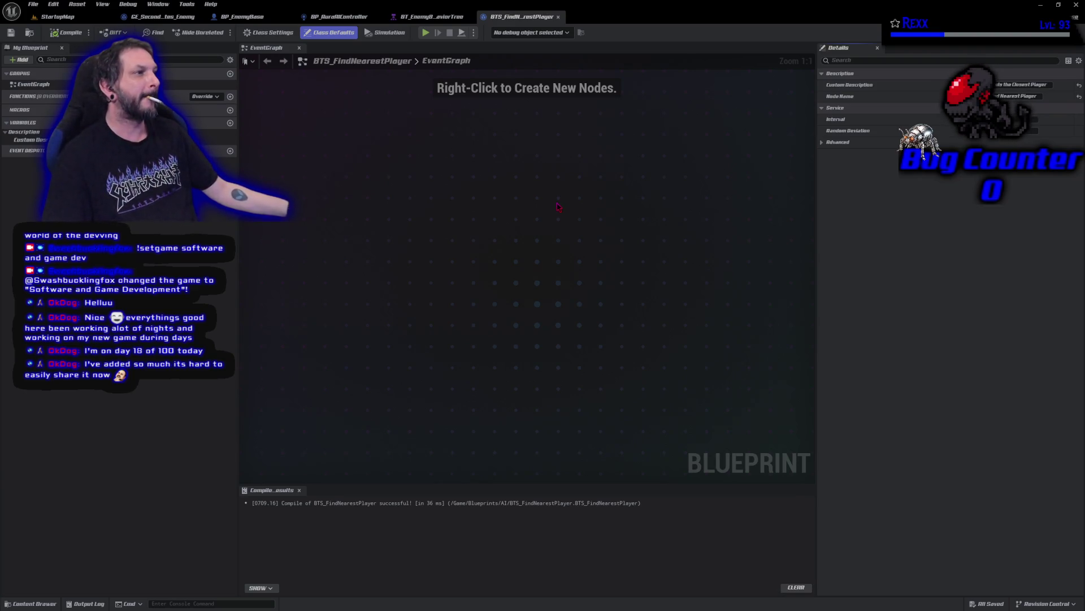
{"action": "left_click", "coordinate": [432, 17]}
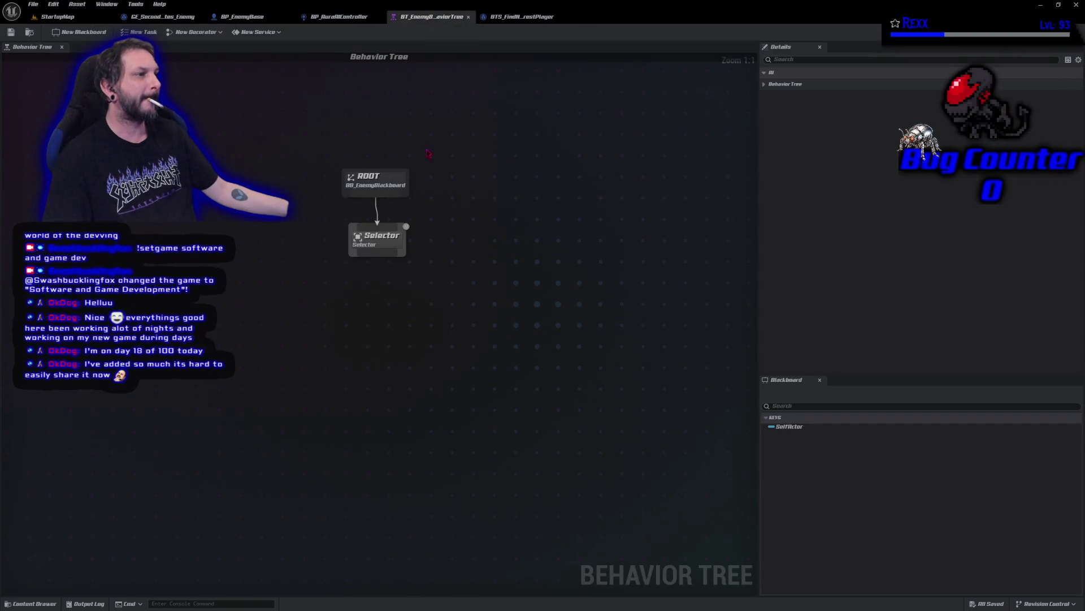
{"action": "left_click_drag", "start_coordinate": [377, 253], "coordinate": [390, 296]}
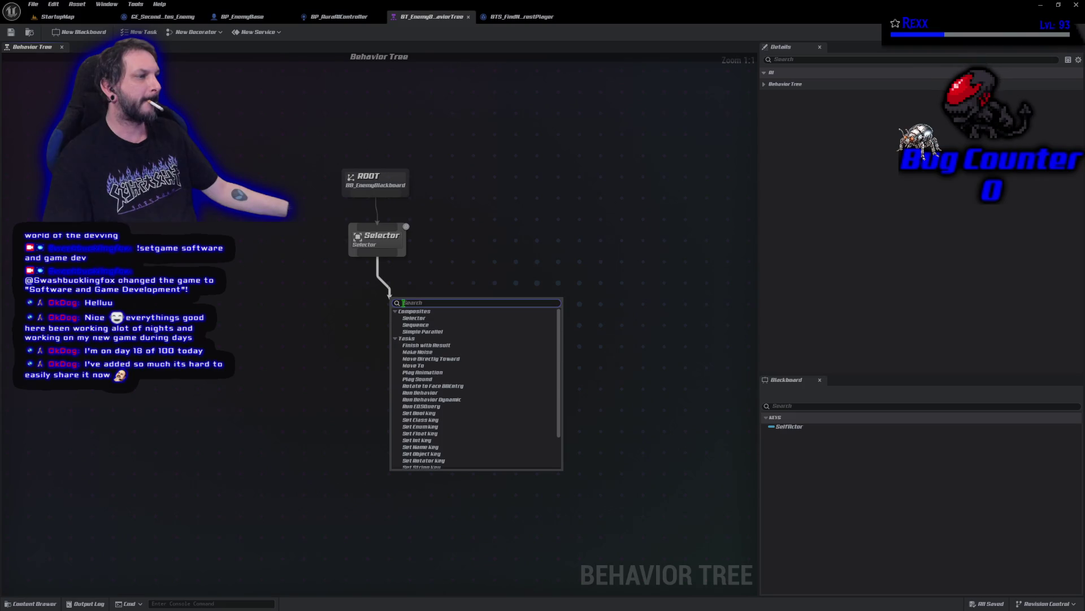
{"action": "scroll", "coordinate": [483, 435], "scroll_direction": "down", "scroll_amount": 2}
{"action": "scroll", "coordinate": [483, 435], "scroll_direction": "down", "scroll_amount": 1}
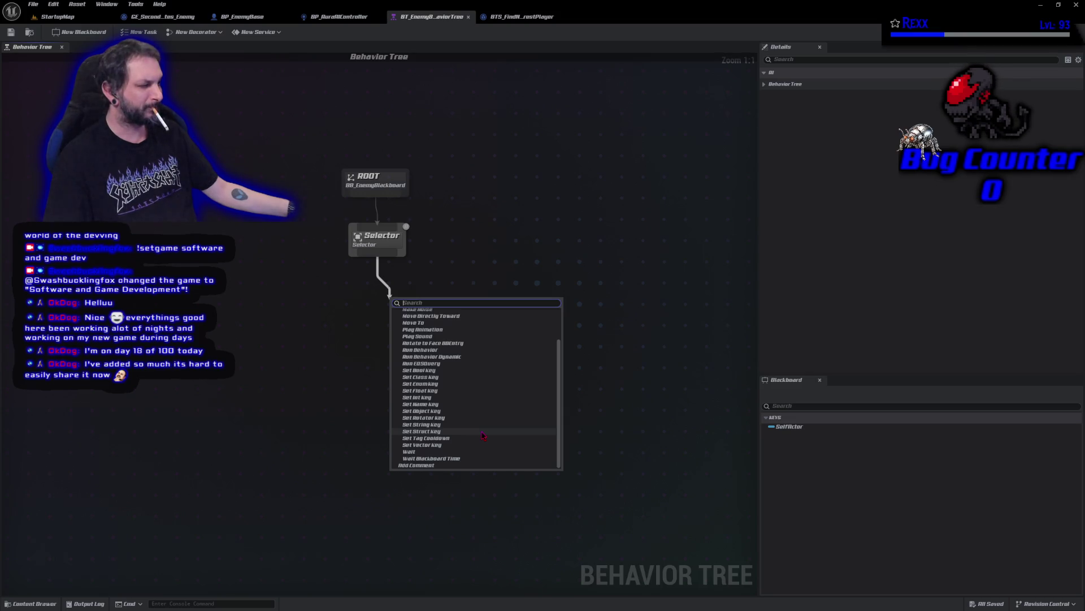
{"action": "scroll", "coordinate": [483, 435], "scroll_direction": "up", "scroll_amount": 3}
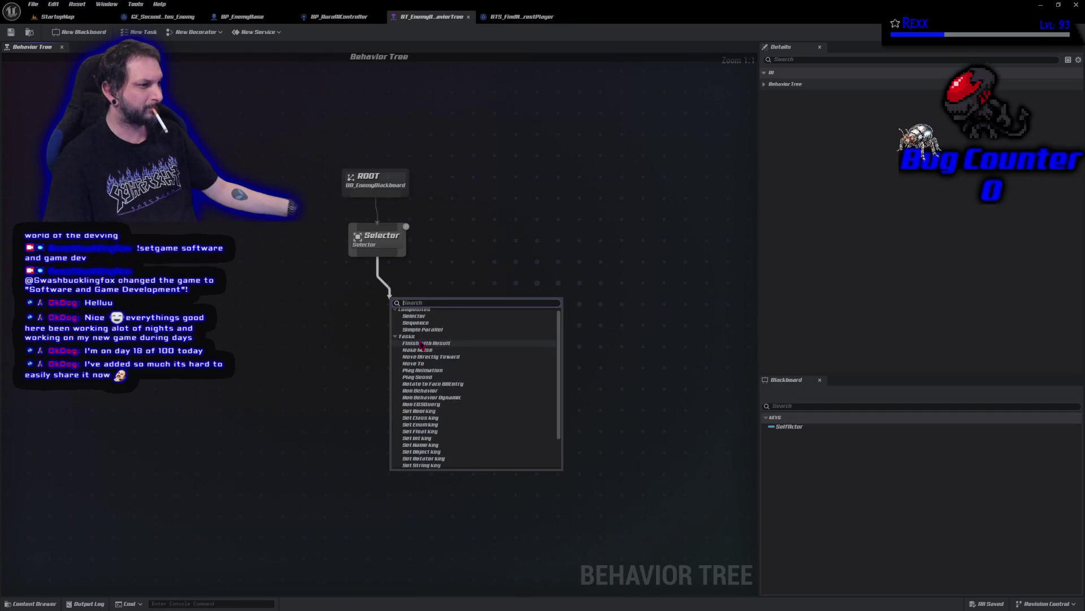
{"action": "scroll", "coordinate": [421, 345], "scroll_direction": "down", "scroll_amount": 3}
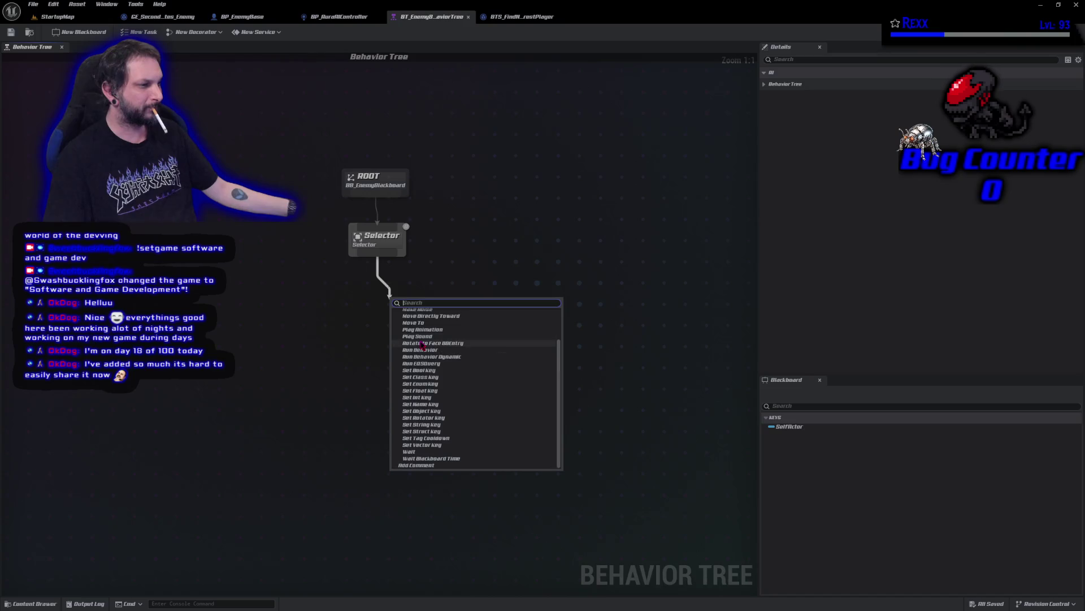
{"action": "scroll", "coordinate": [421, 345], "scroll_direction": "up", "scroll_amount": 3}
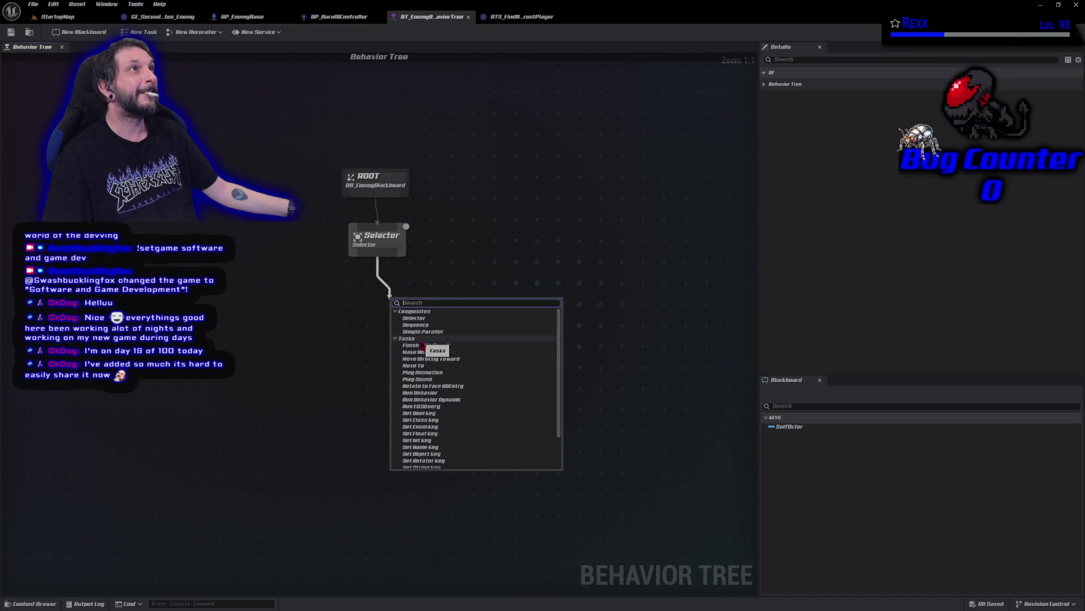
{"action": "key", "text": "Escape"}
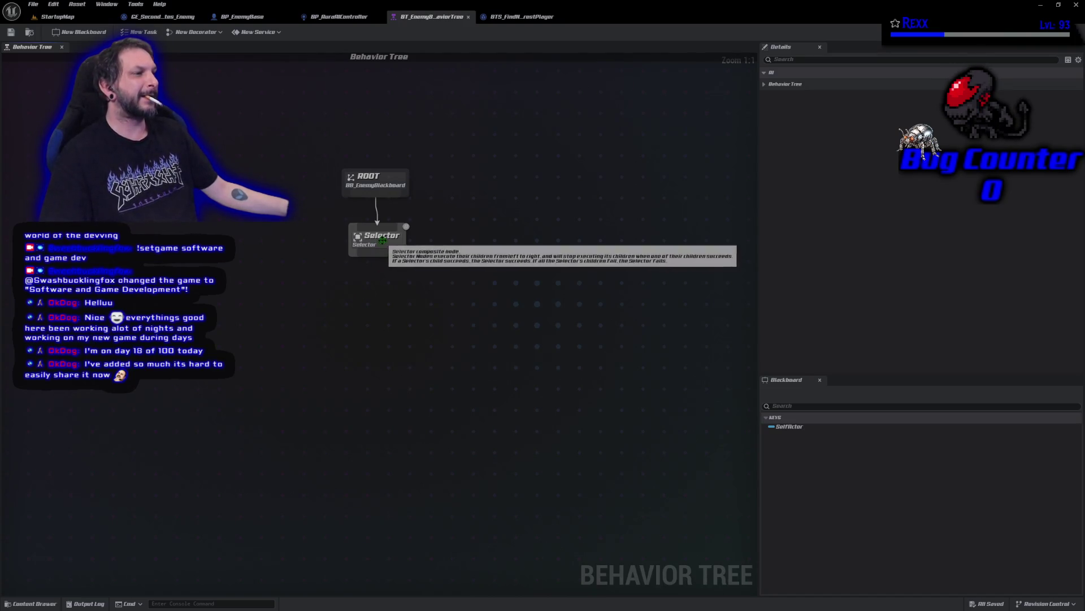
Add the BTS Find Nearest Player service to the Selector, align it under ROOT, and save.
{"action": "right_click", "coordinate": [385, 245]}
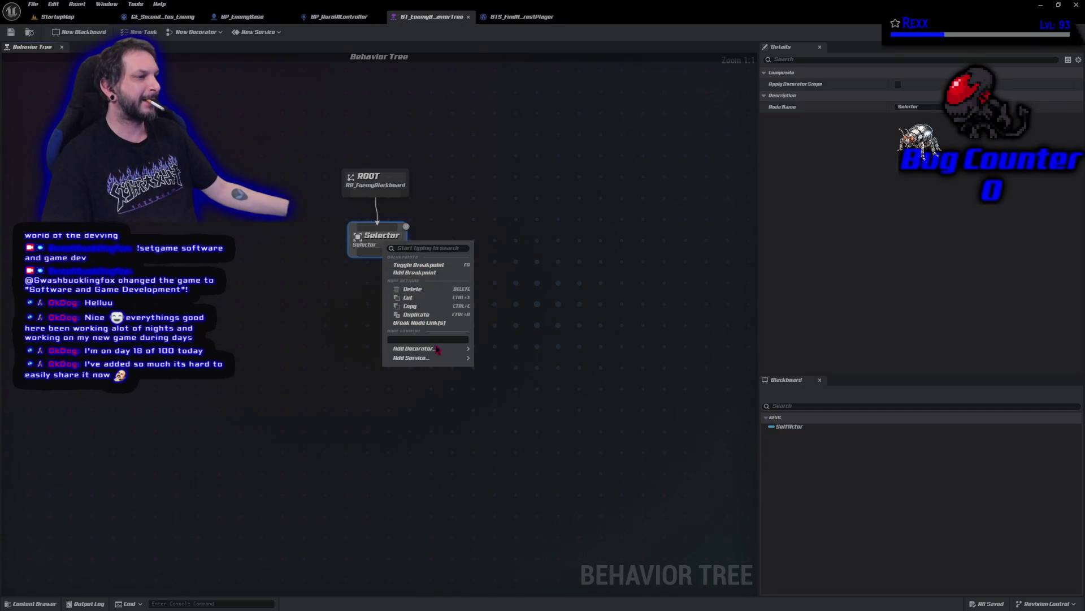
{"action": "mouse_move", "coordinate": [439, 357]}
{"action": "left_click", "coordinate": [498, 372]}
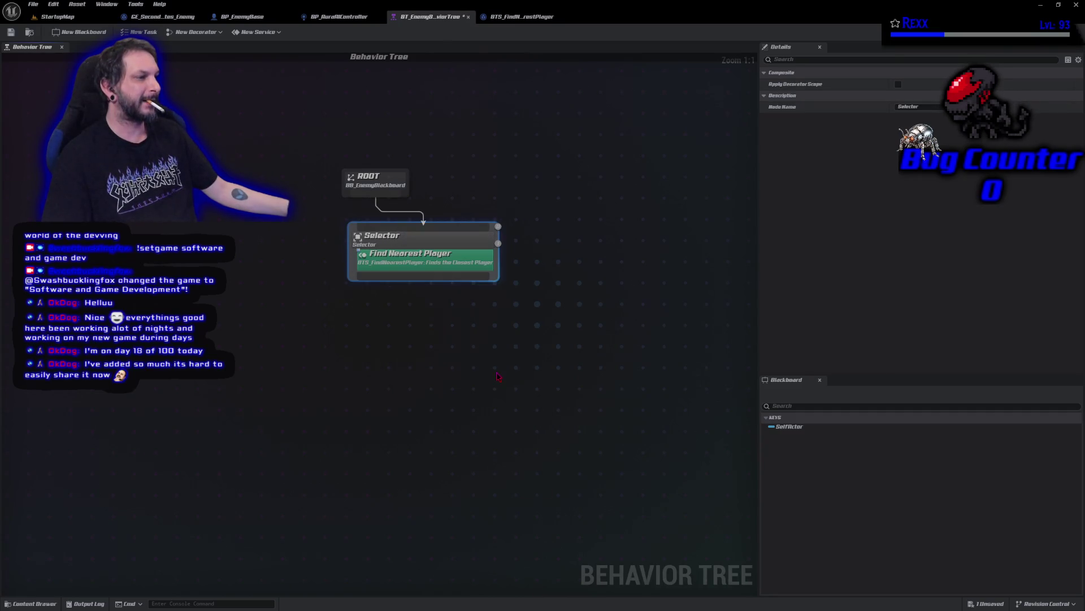
{"action": "left_click_drag", "start_coordinate": [412, 247], "coordinate": [364, 248]}
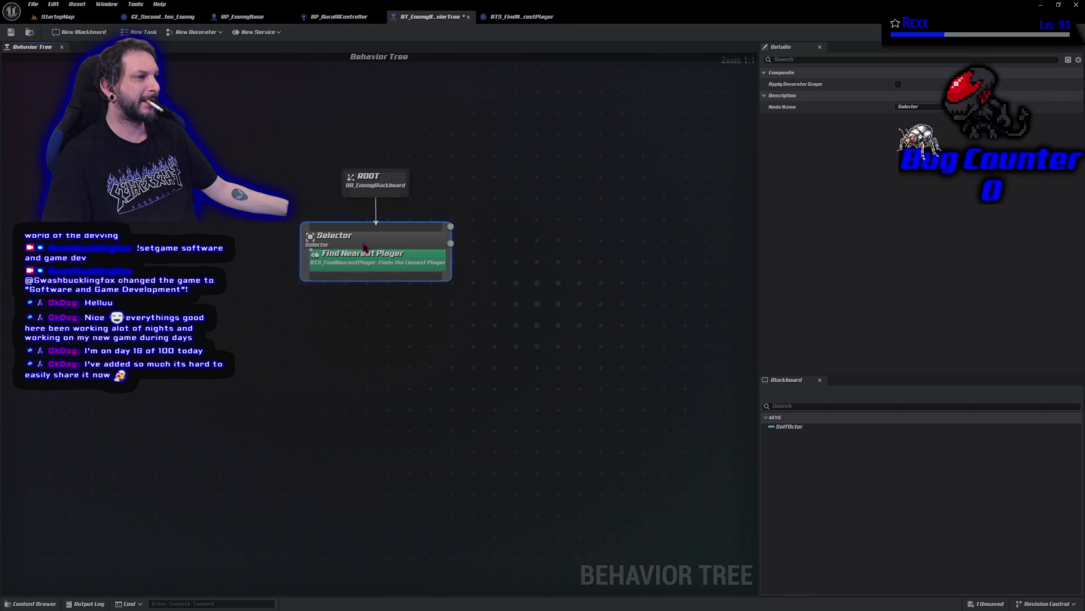
{"action": "left_click", "coordinate": [11, 32]}
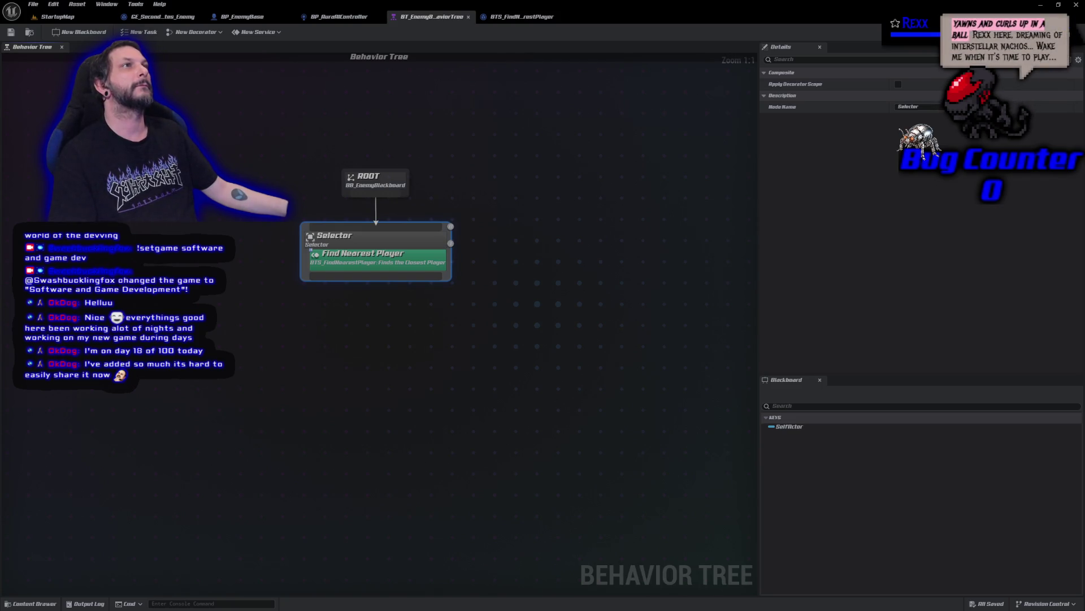
Inspect the service's properties, then list BTS_FindNearestPlayer's overridable functions.
{"action": "left_click", "coordinate": [386, 256]}
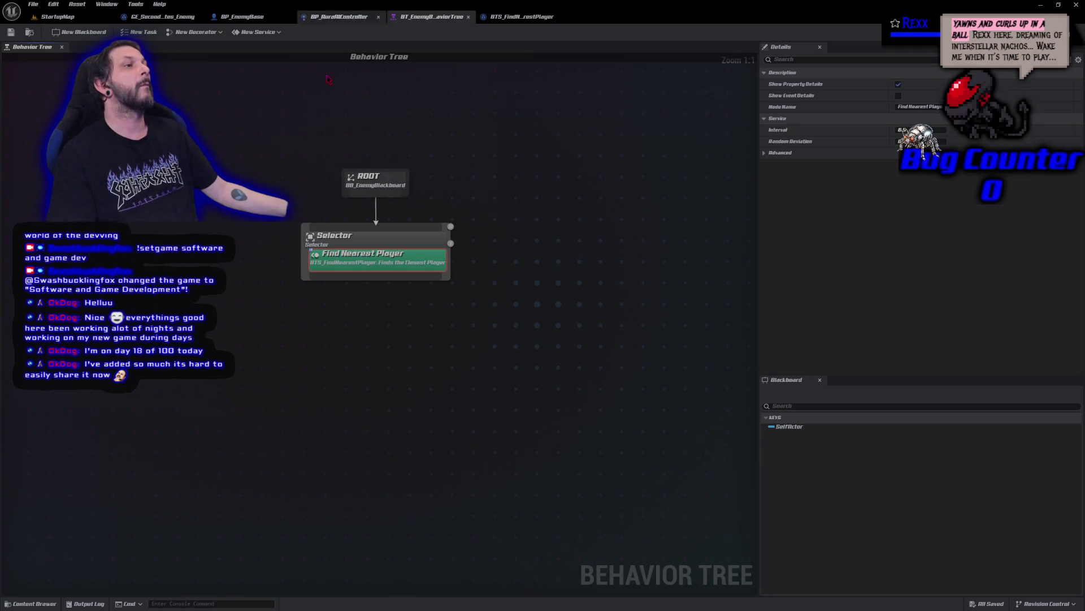
{"action": "left_click", "coordinate": [520, 16]}
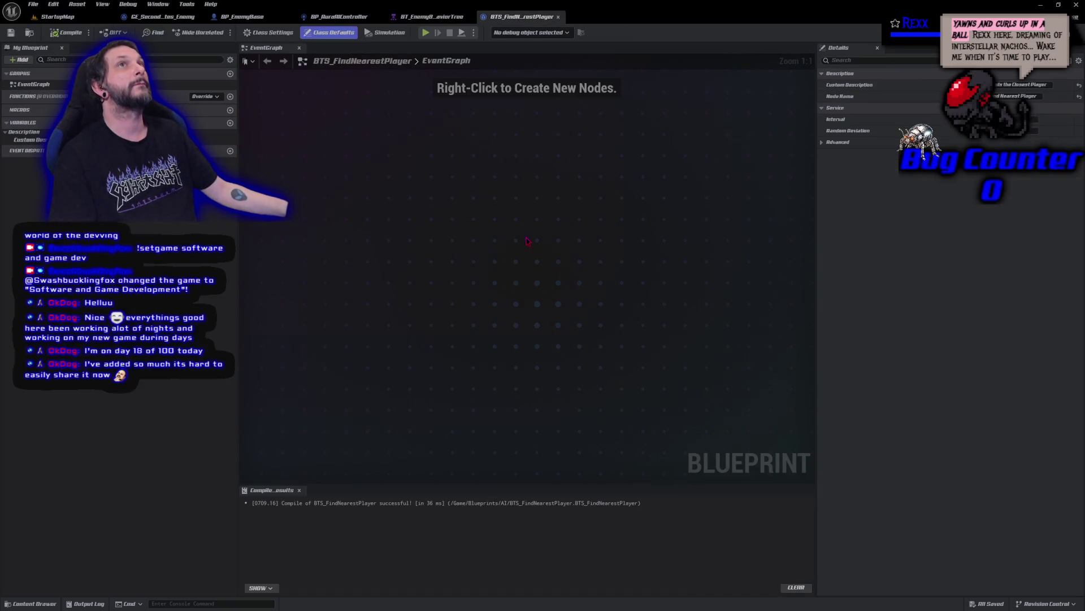
{"action": "left_click", "coordinate": [204, 97]}
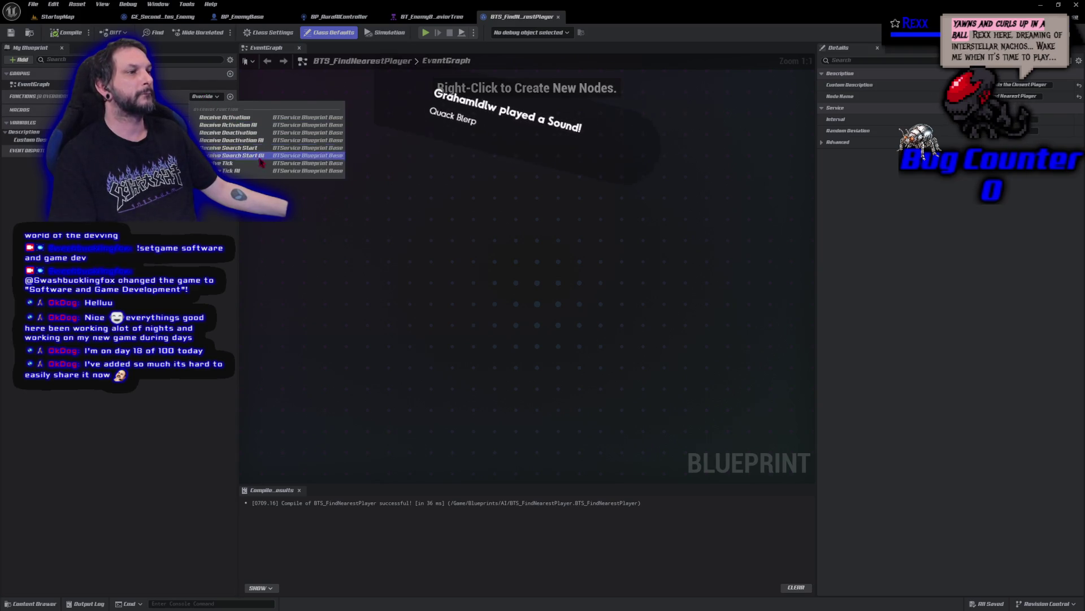
Add an Event Receive Tick AI node to the BTS_FindNearestPlayer event graph.
{"action": "left_click", "coordinate": [226, 170]}
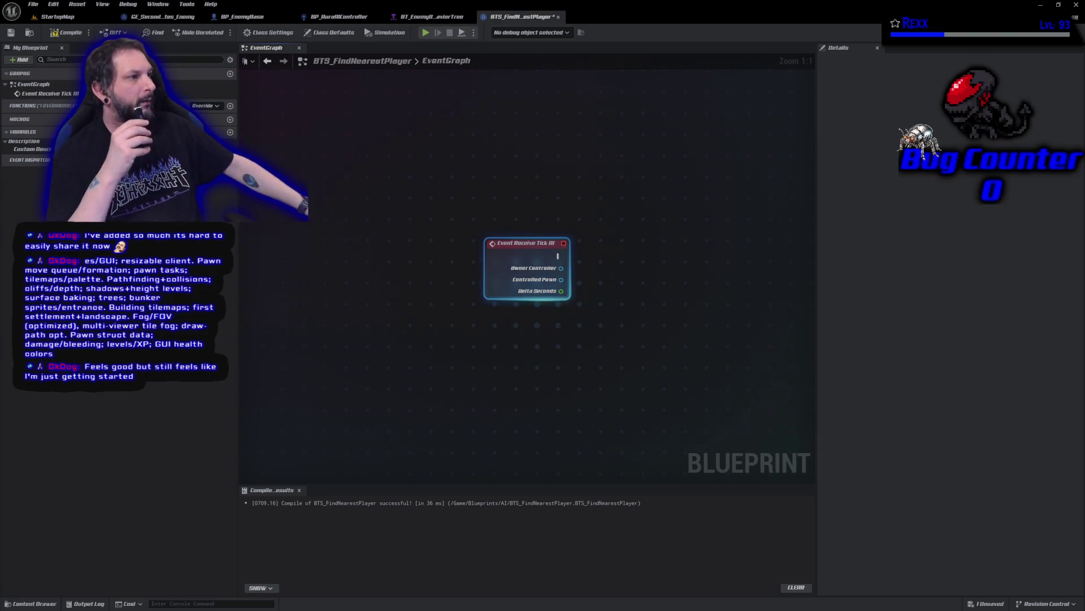
{"action": "mouse_move", "coordinate": [549, 345]}
{"action": "left_mouse_down"}
{"action": "mouse_move", "coordinate": [469, 375]}
{"action": "mouse_move", "coordinate": [342, 308]}
{"action": "mouse_move", "coordinate": [333, 314]}
{"action": "left_mouse_up"}
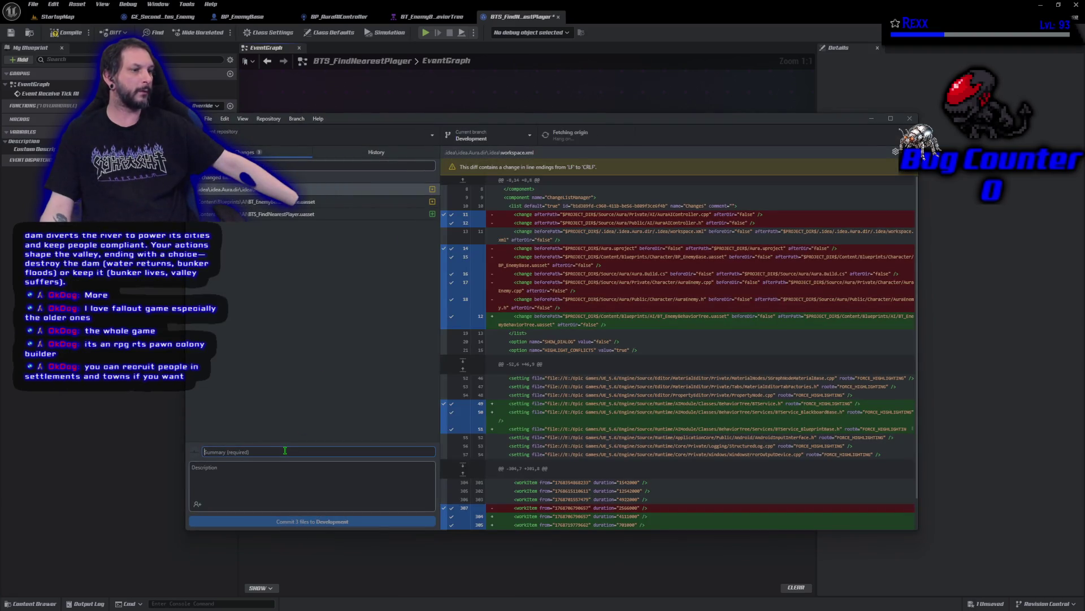
Commit the three changes to Development as 'Behavior Tree Service' and push to origin.
{"action": "left_click", "coordinate": [290, 451]}
{"action": "type", "text": "Beh"}
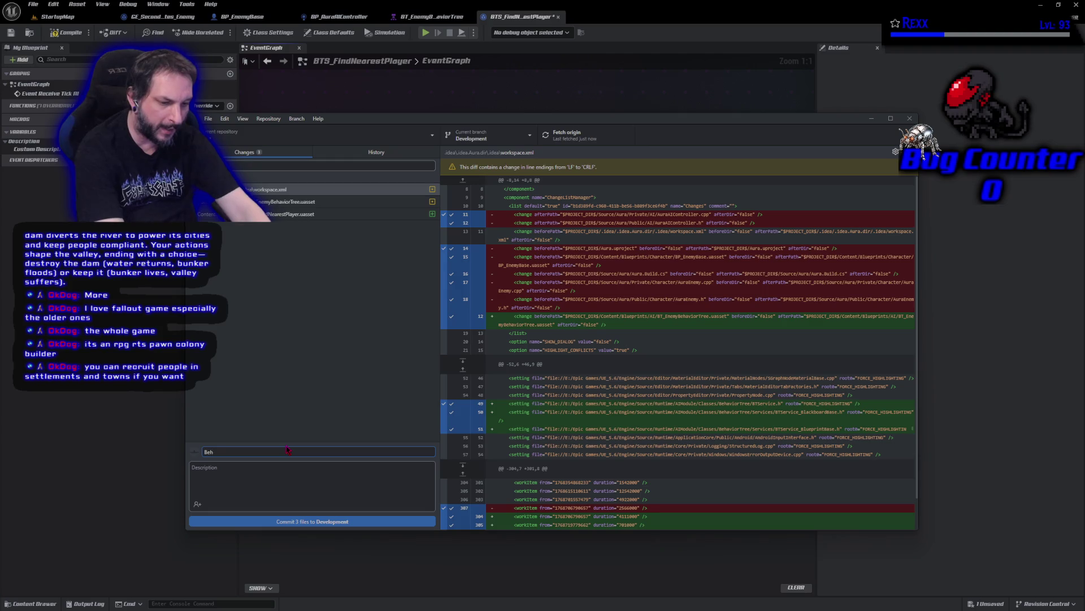
{"action": "type", "text": "avior Tree"}
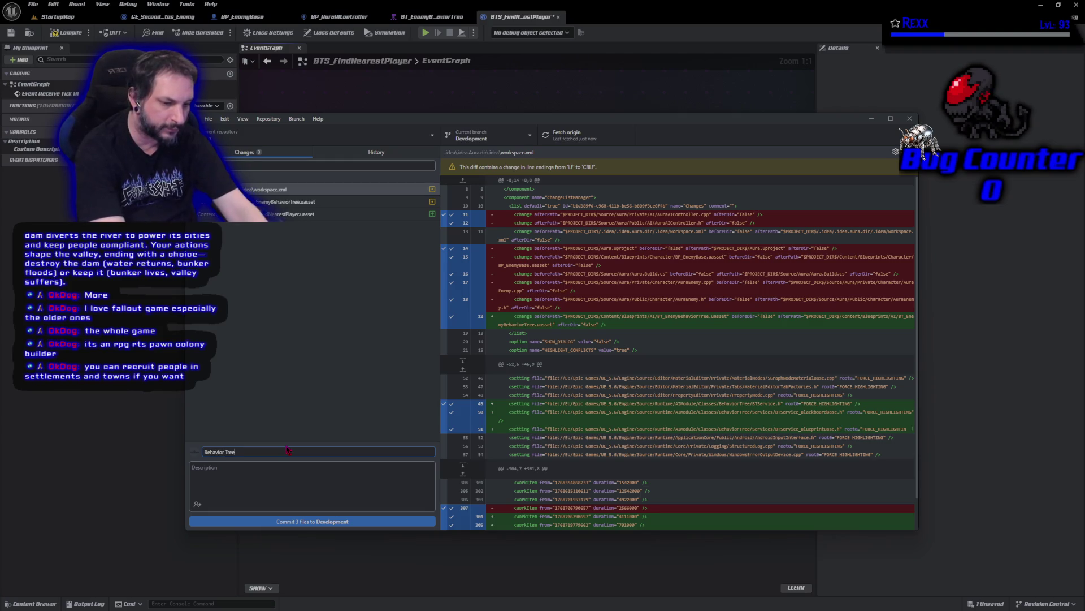
{"action": "type", "text": " Service"}
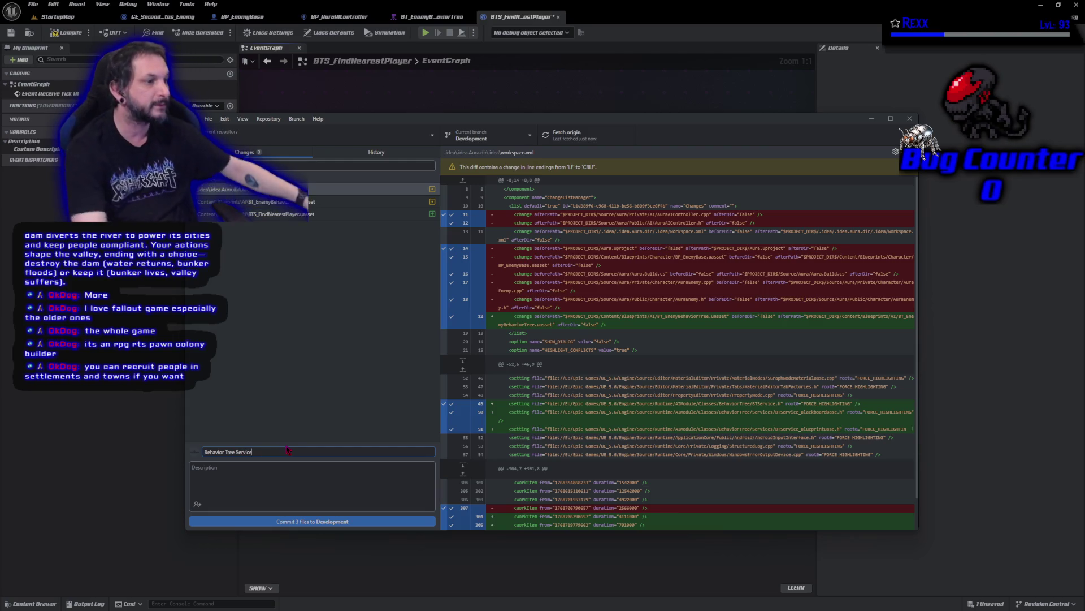
{"action": "left_click", "coordinate": [326, 522]}
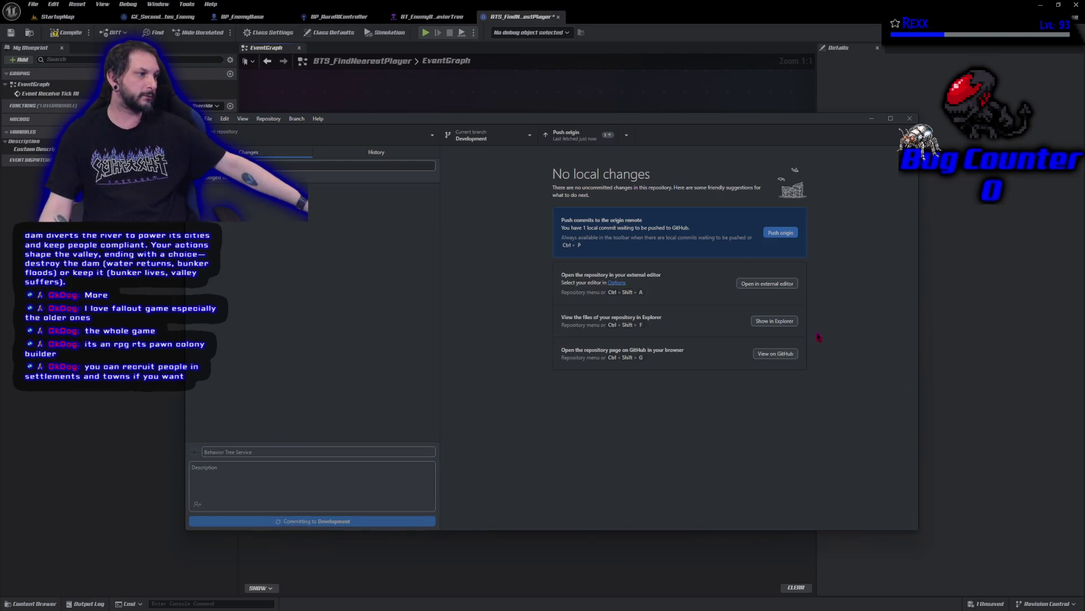
{"action": "left_click", "coordinate": [793, 237]}
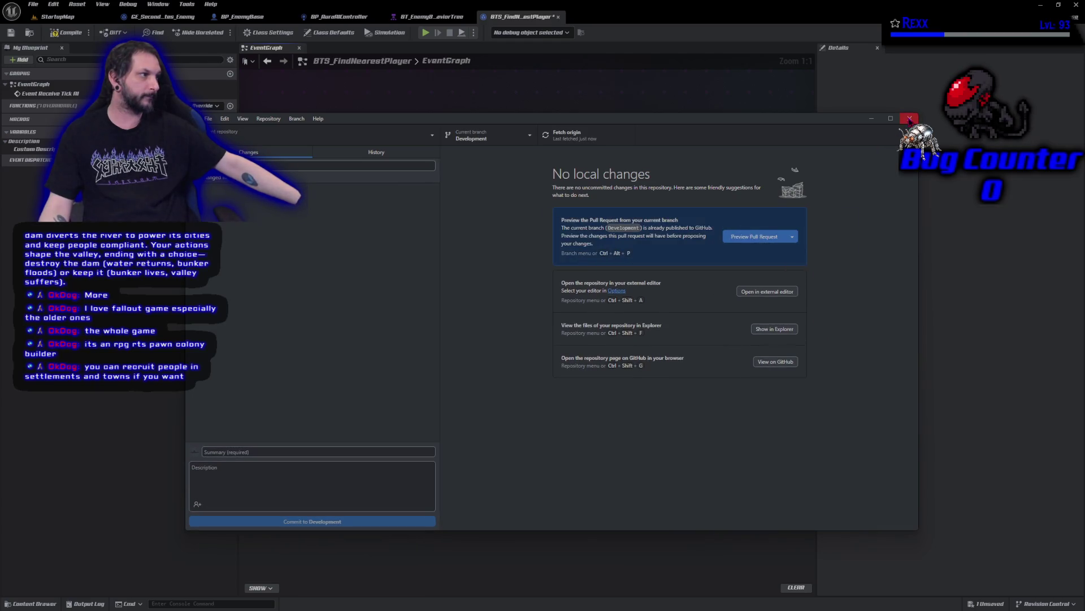
{"action": "left_click", "coordinate": [910, 118]}
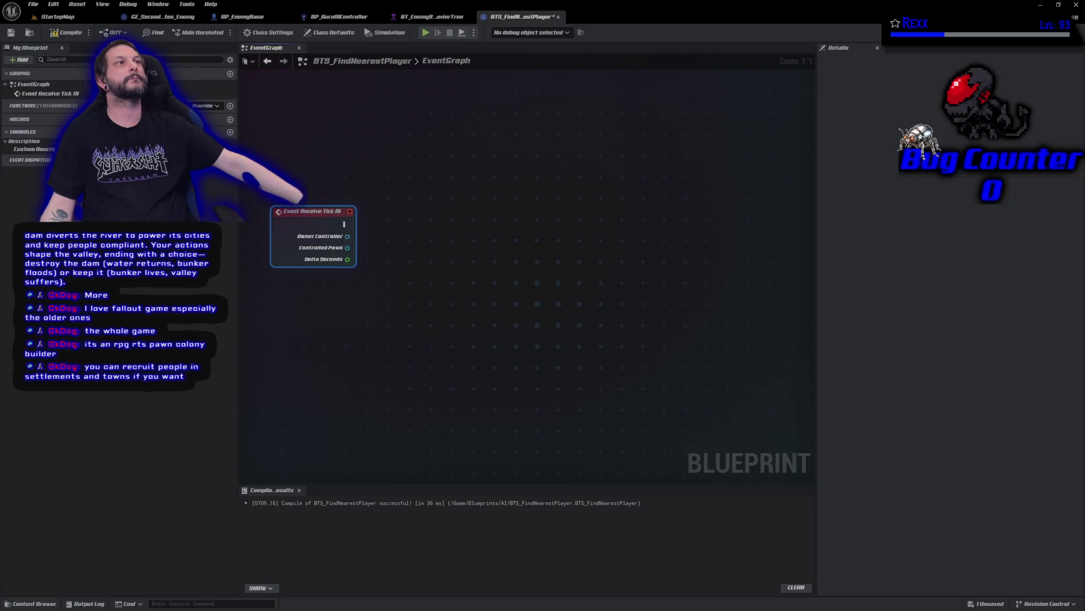
{"action": "left_click", "coordinate": [428, 17]}
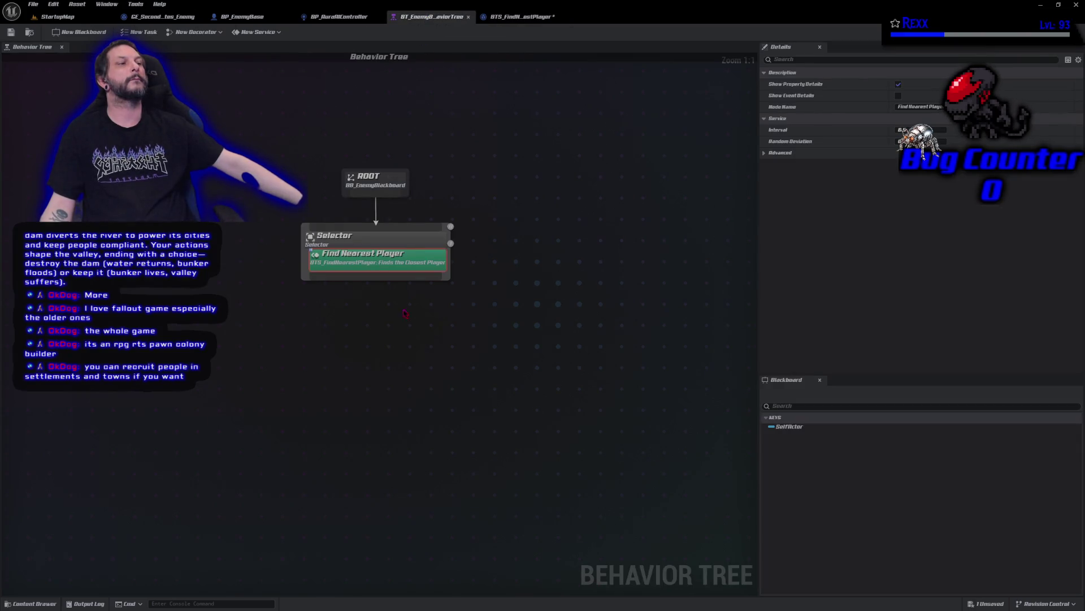
Deselect the Find Nearest Player service and open BB_EnemyBlackboard in Blackboard mode.
{"action": "left_click", "coordinate": [398, 338]}
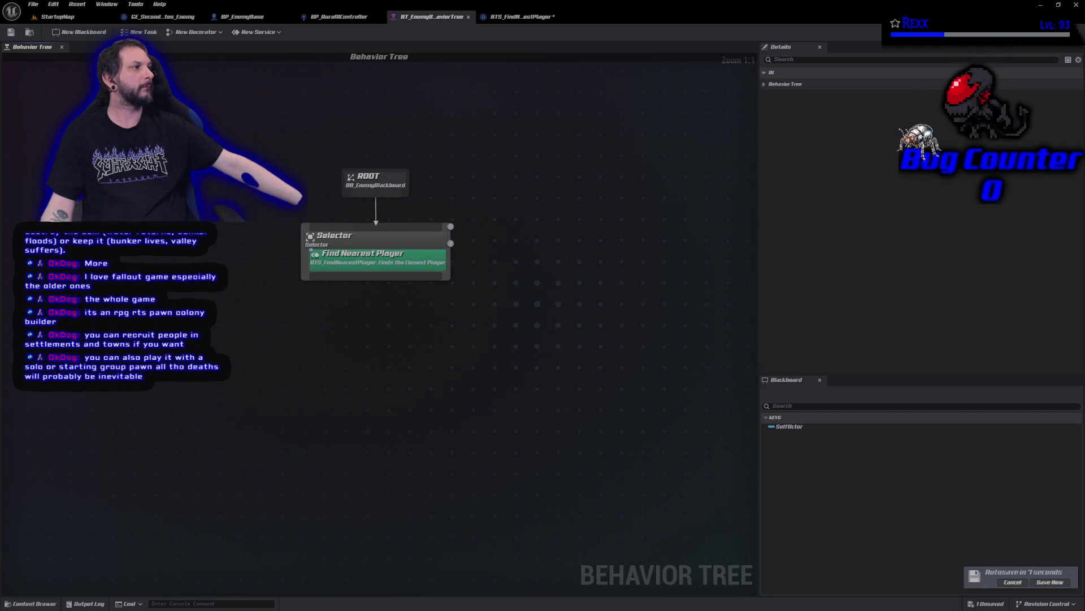
{"action": "left_click", "coordinate": [1063, 31]}
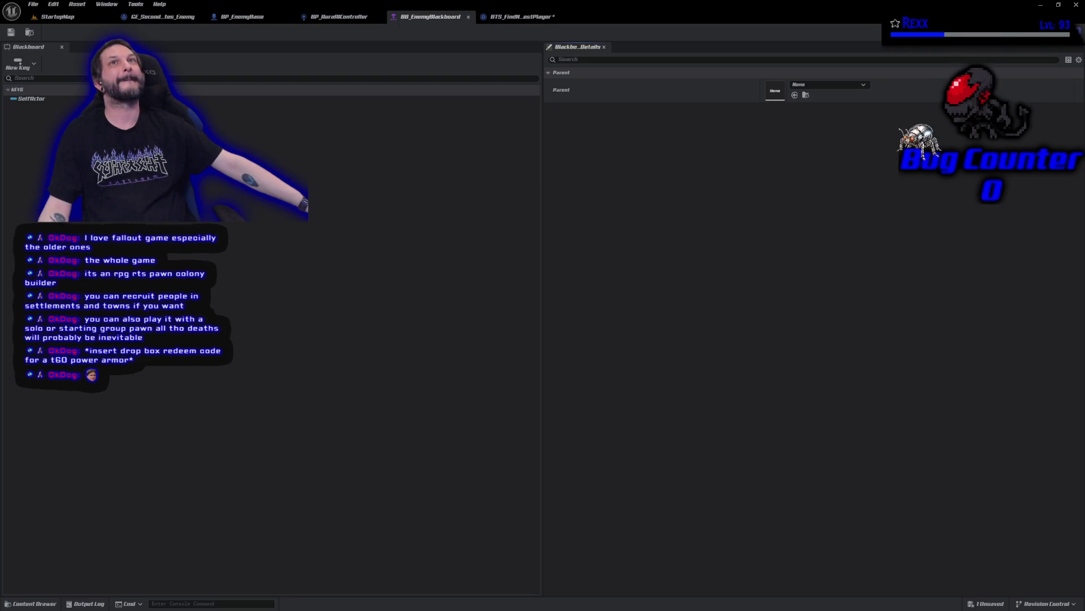
In BTS_FindNearestPlayer, add a variable named SelfActorKey of type Blackboard Key Selector.
{"action": "left_click", "coordinate": [519, 17]}
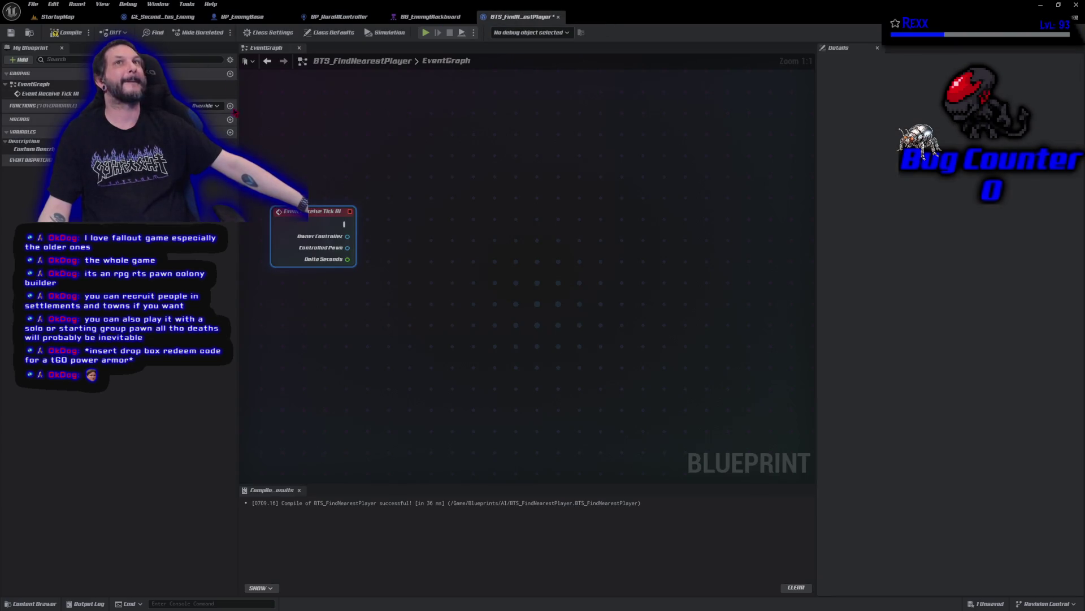
{"action": "left_click", "coordinate": [230, 132]}
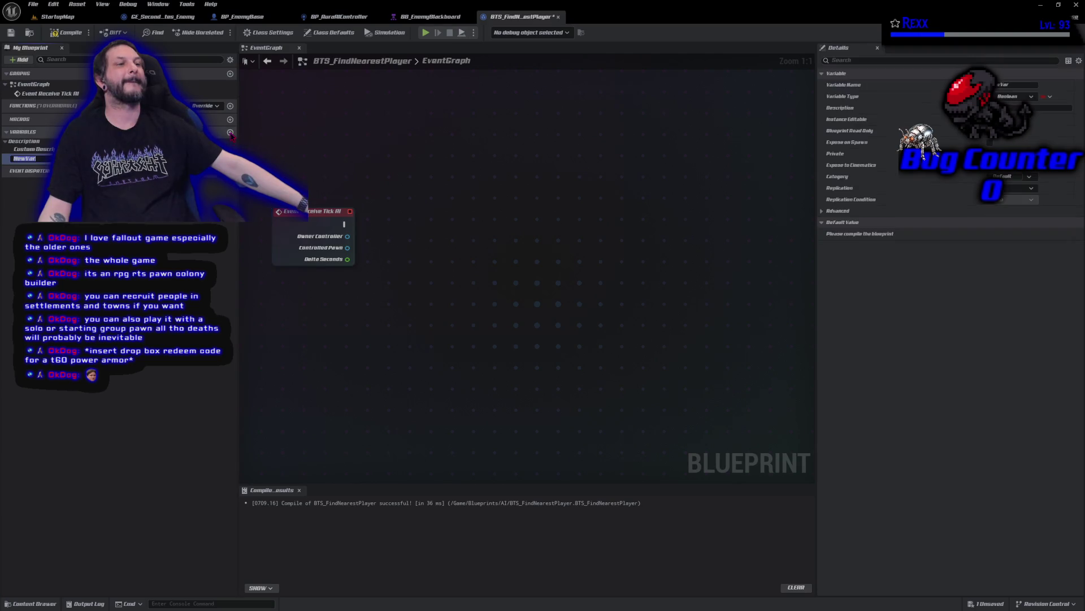
{"action": "type", "text": "Sel"}
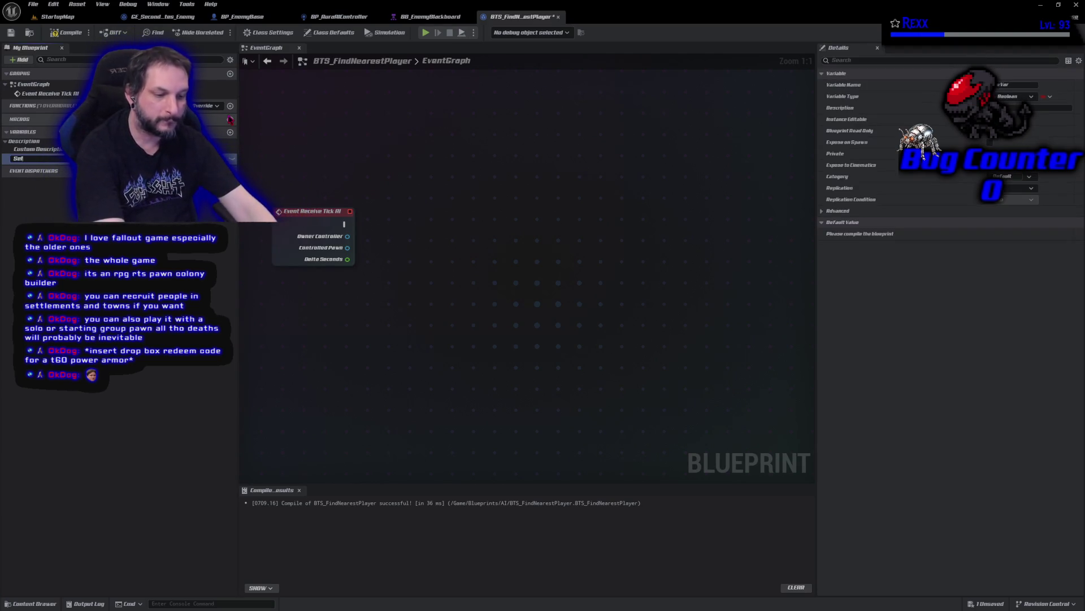
{"action": "type", "text": "fRActorKey"}
{"action": "key", "text": "Return"}
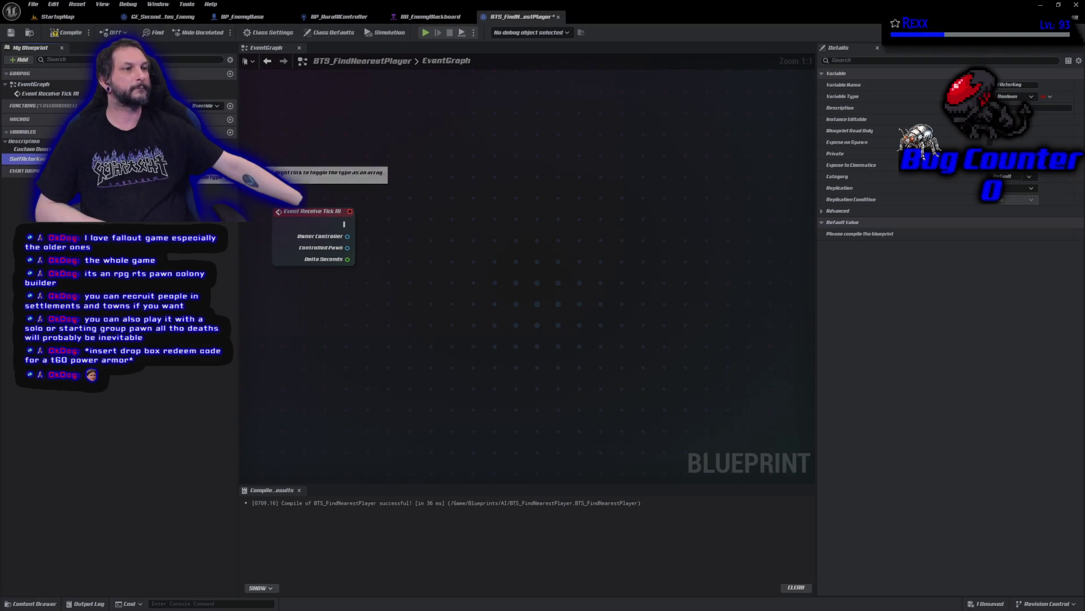
{"action": "left_click", "coordinate": [226, 158]}
{"action": "type", "text": "black"}
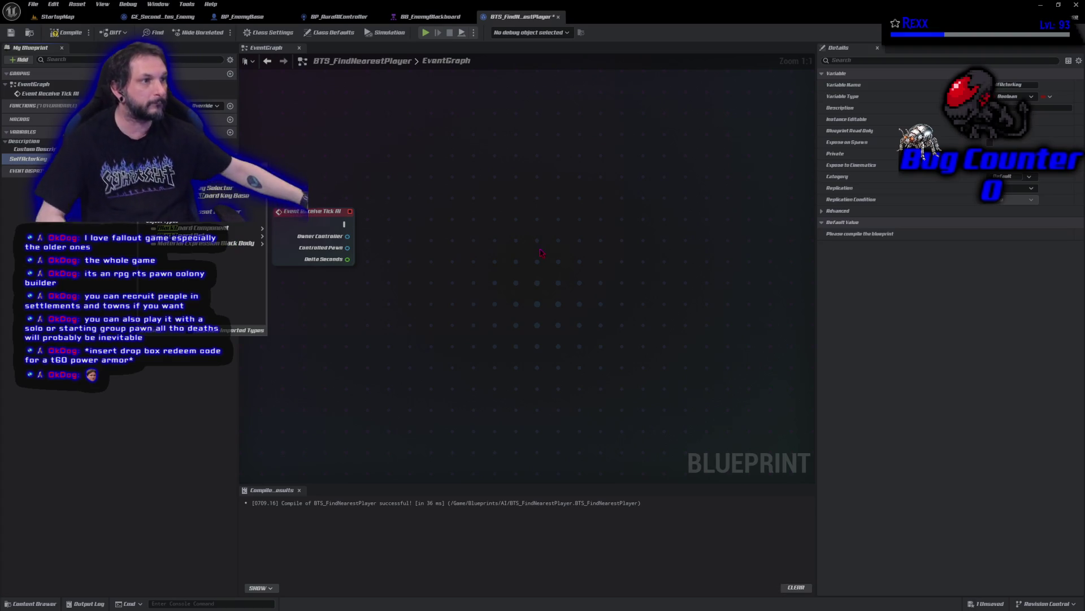
{"action": "left_click", "coordinate": [222, 193]}
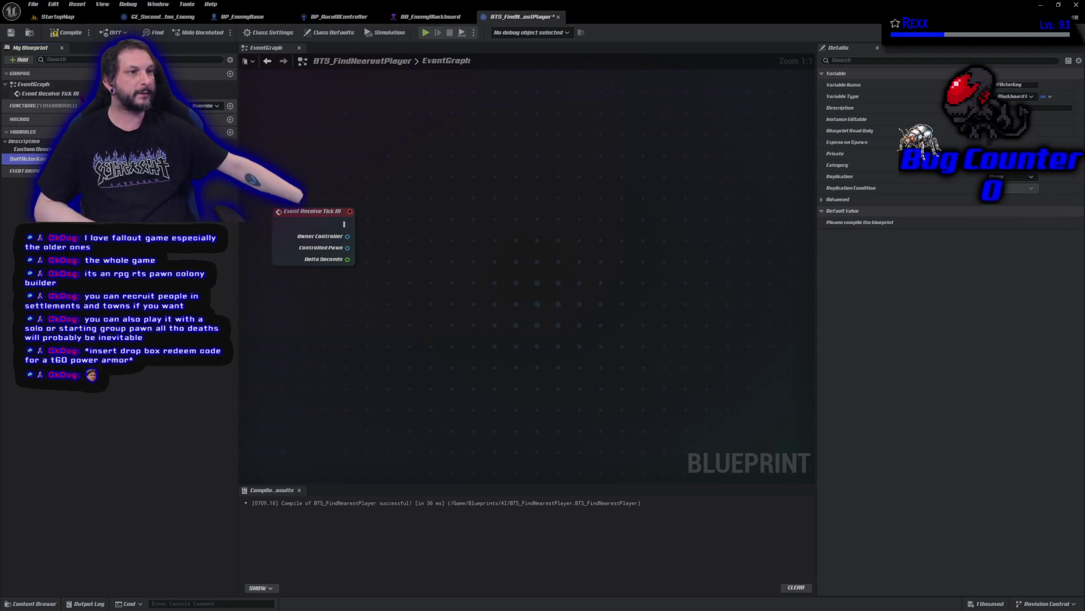
Compile and save BTS_FindNearestPlayer, then bring the enemy blackboard tab back into view.
{"action": "left_click", "coordinate": [72, 35]}
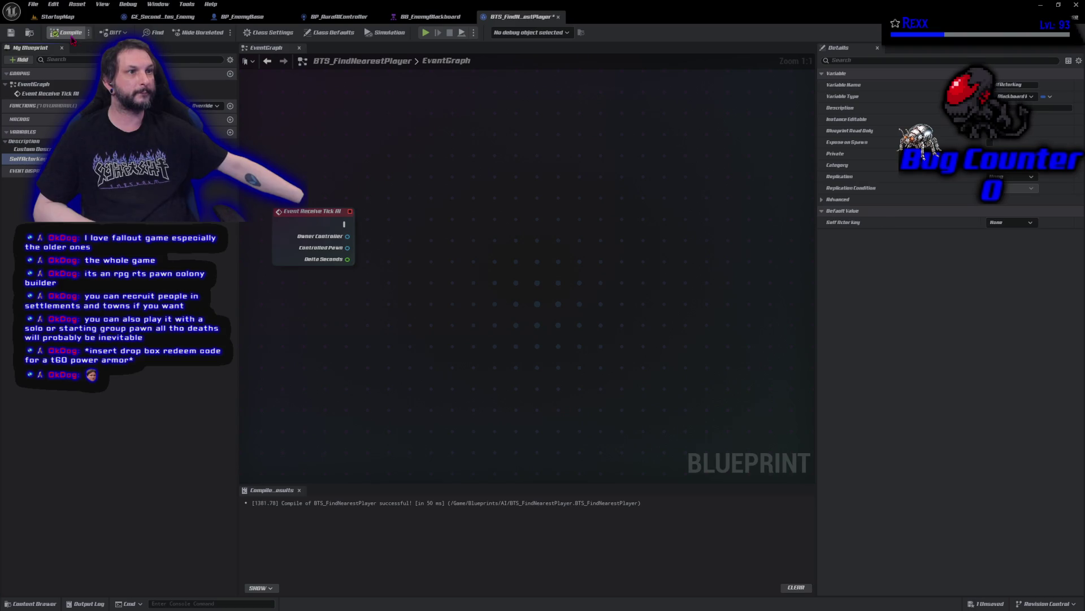
{"action": "left_click", "coordinate": [13, 34]}
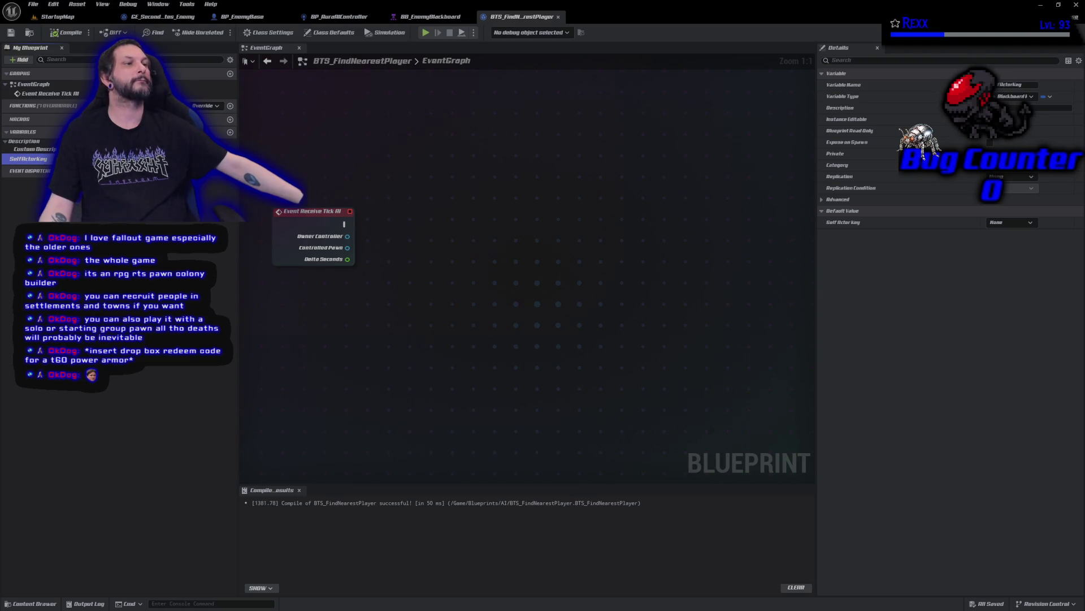
{"action": "left_click", "coordinate": [70, 34]}
{"action": "left_click", "coordinate": [11, 33]}
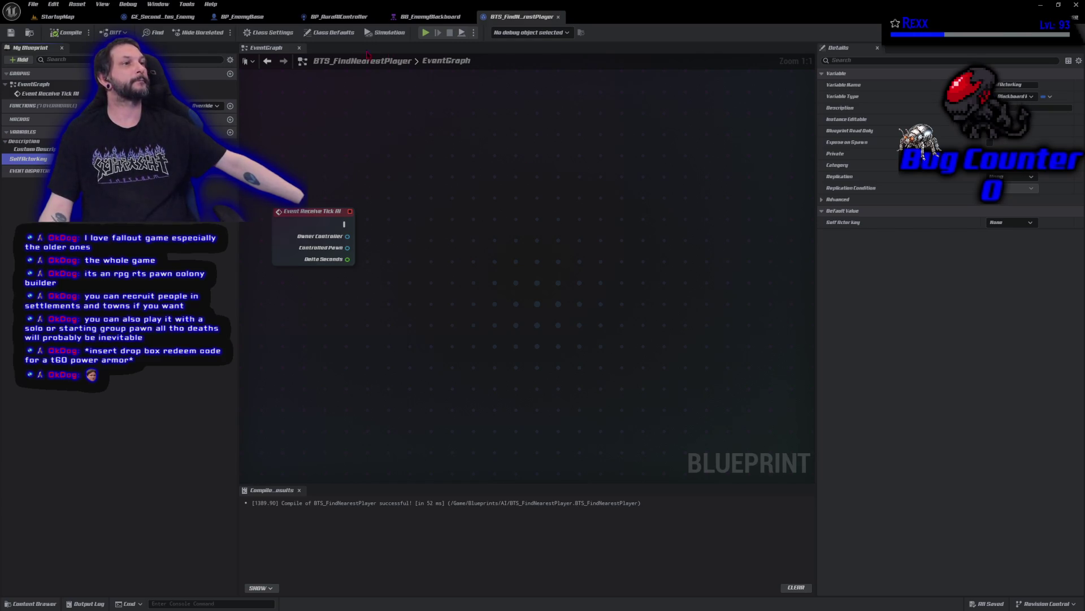
{"action": "left_click", "coordinate": [430, 16]}
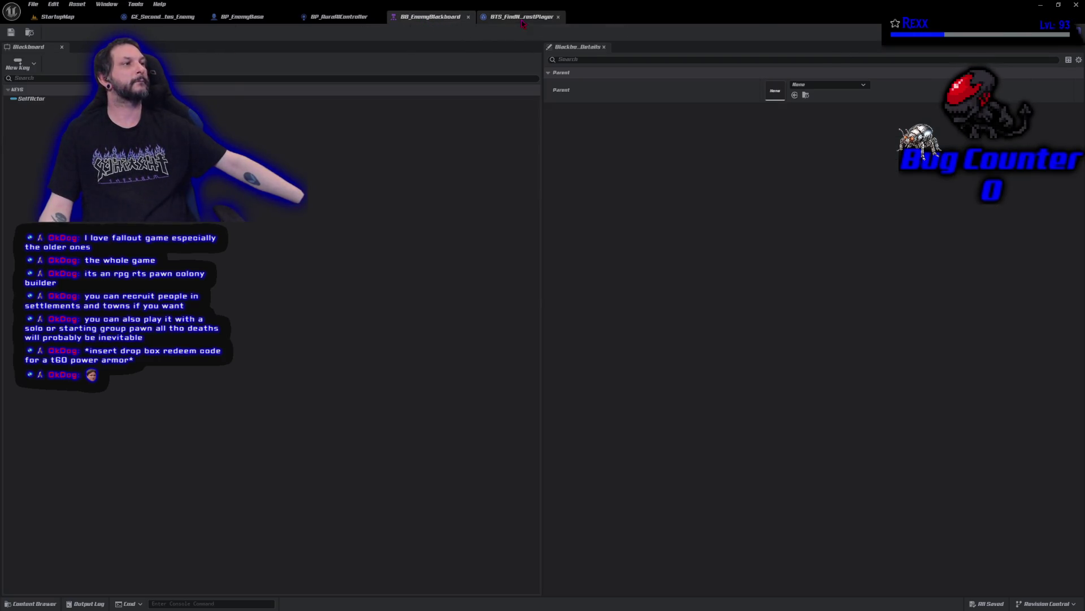
{"action": "left_click", "coordinate": [521, 16]}
{"action": "left_click", "coordinate": [429, 16]}
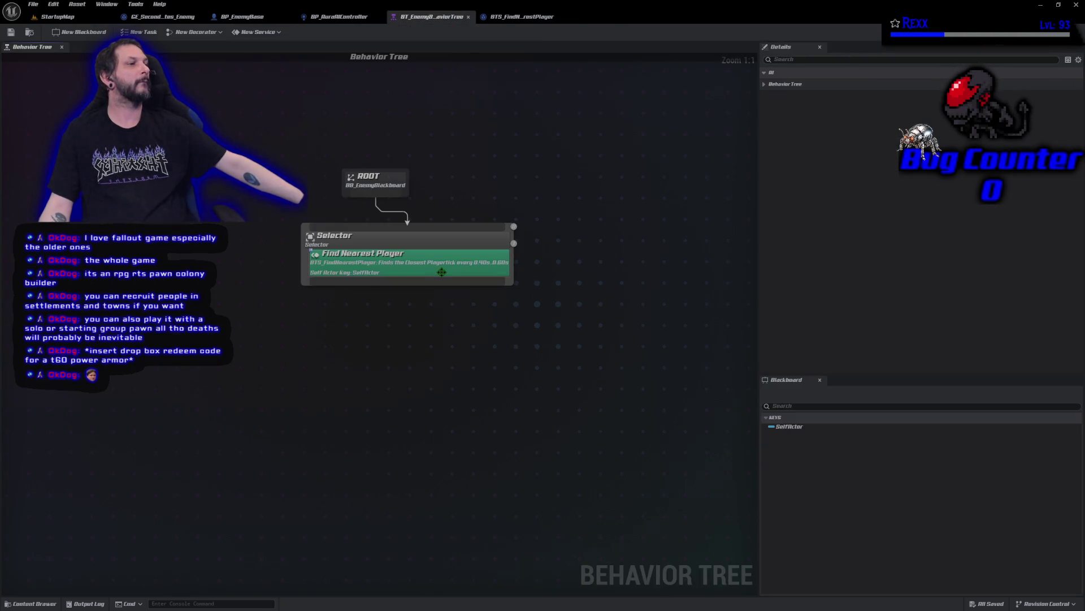
Show the enemy behavior tree graph, then return to BTS_FindNearestPlayer's Event Graph with Receive Tick AI.
{"action": "left_click", "coordinate": [441, 270]}
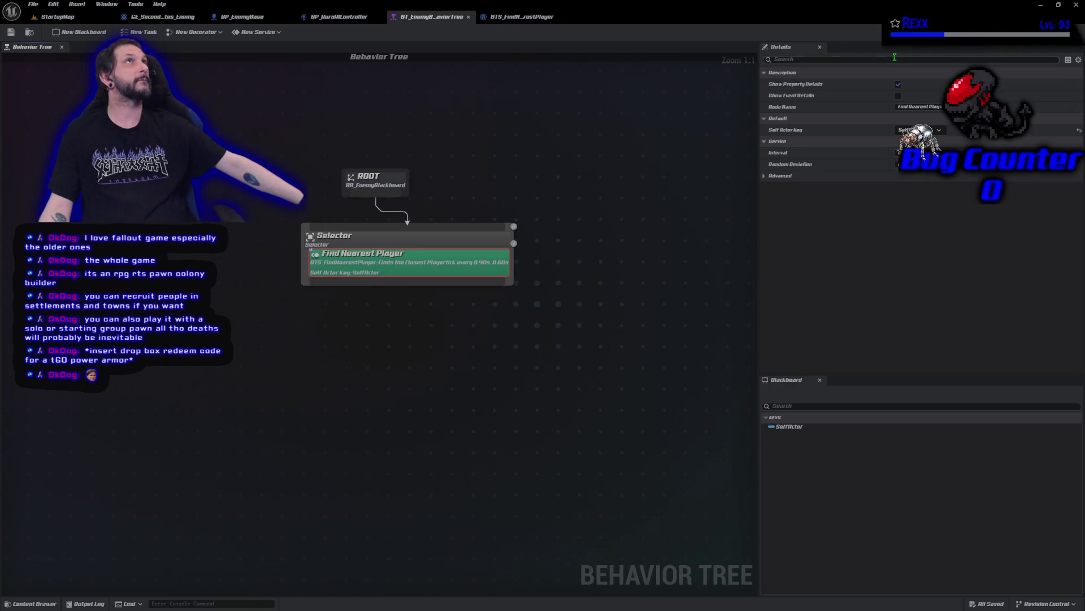
{"action": "left_click", "coordinate": [517, 17]}
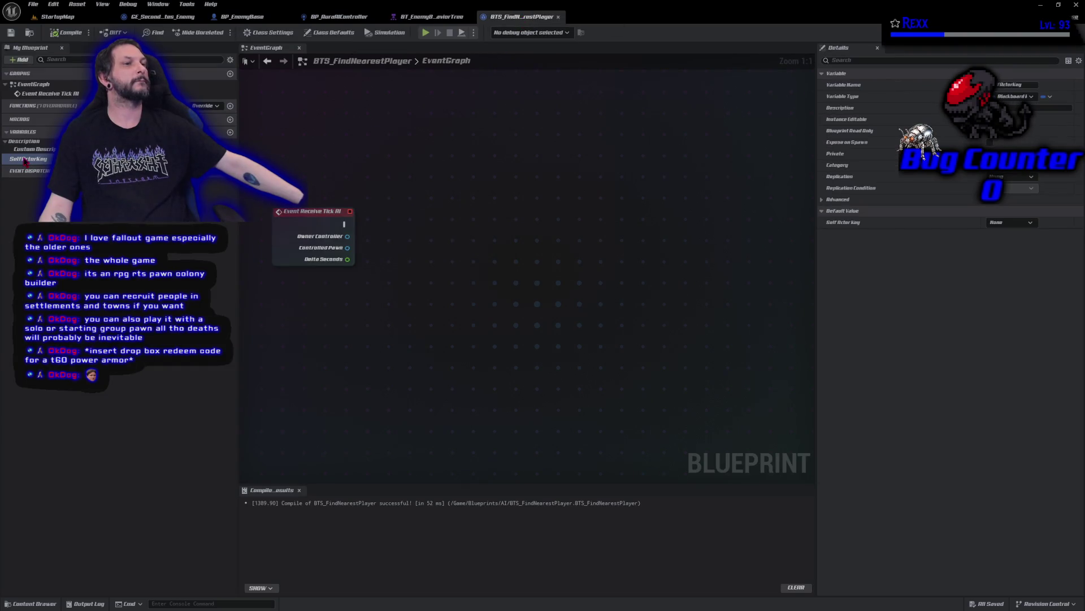
Place a SelfActorKey getter and wire it into a new Get Blackboard Value as Object node.
{"action": "left_click_drag", "start_coordinate": [25, 161], "coordinate": [322, 174]}
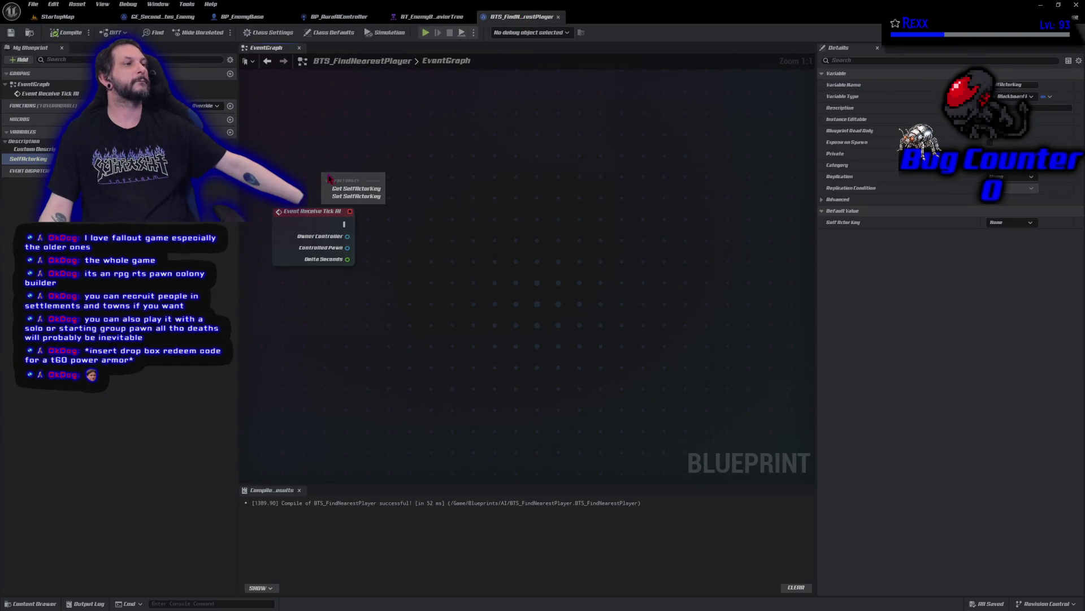
{"action": "left_click", "coordinate": [356, 189]}
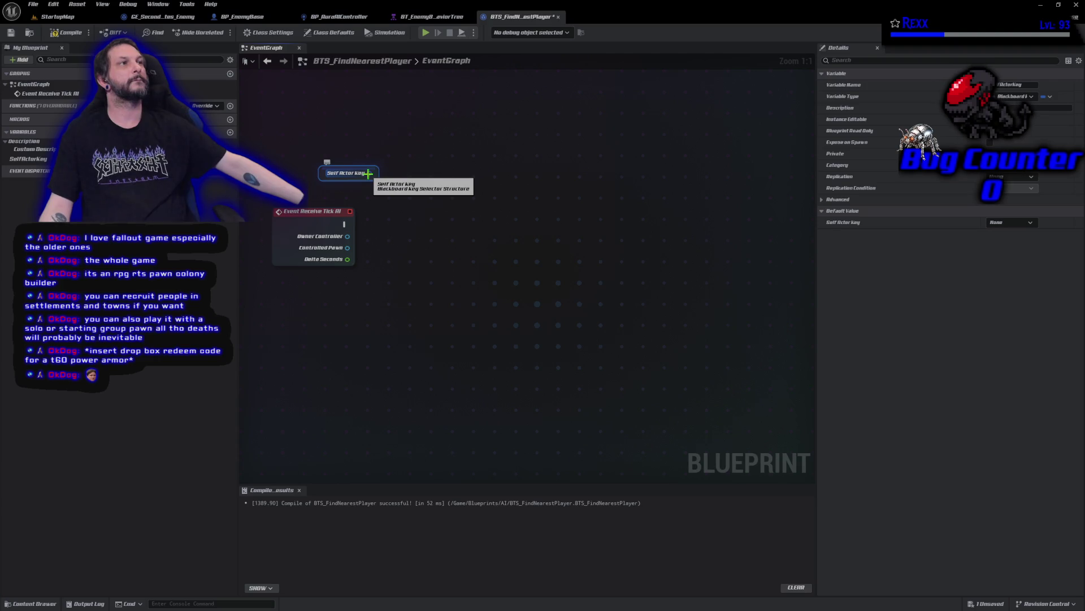
{"action": "left_click_drag", "start_coordinate": [368, 174], "coordinate": [409, 194]}
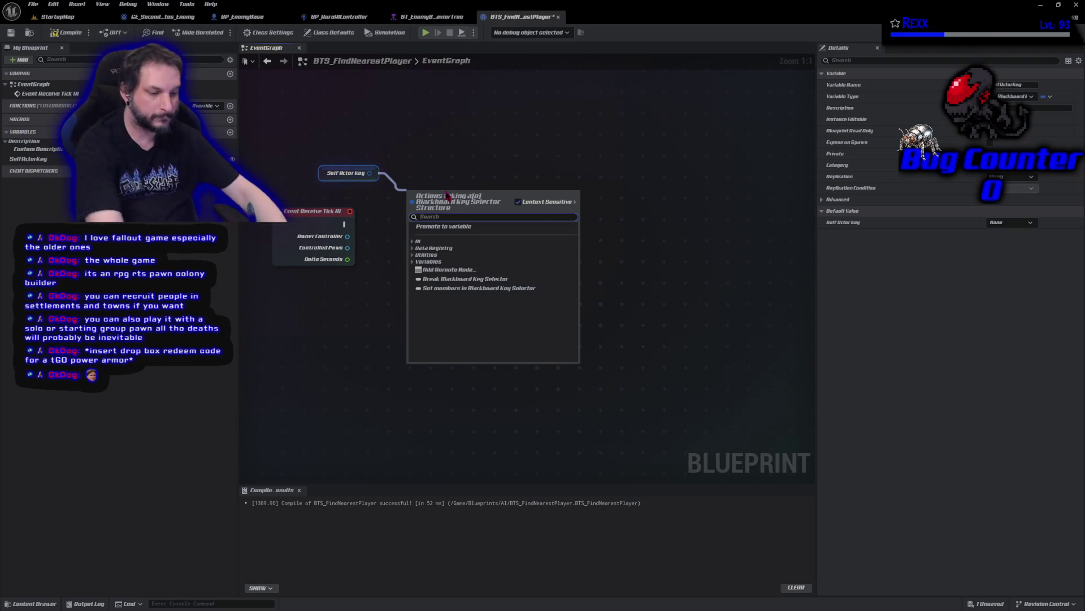
{"action": "type", "text": "get value as"}
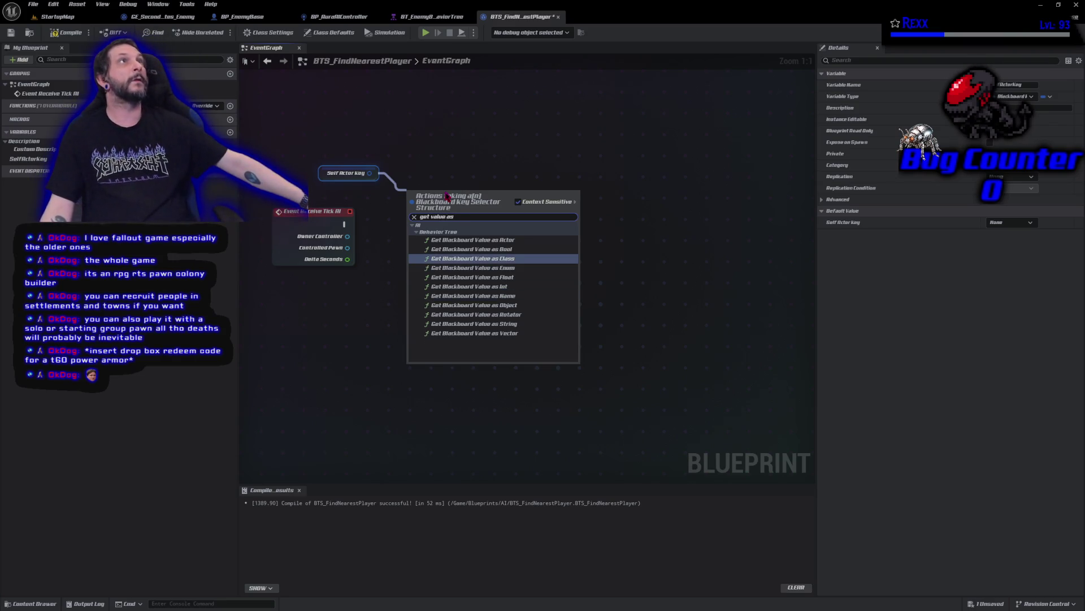
{"action": "key", "text": "Down"}
{"action": "key", "text": "Down"}
{"action": "key", "text": "Down"}
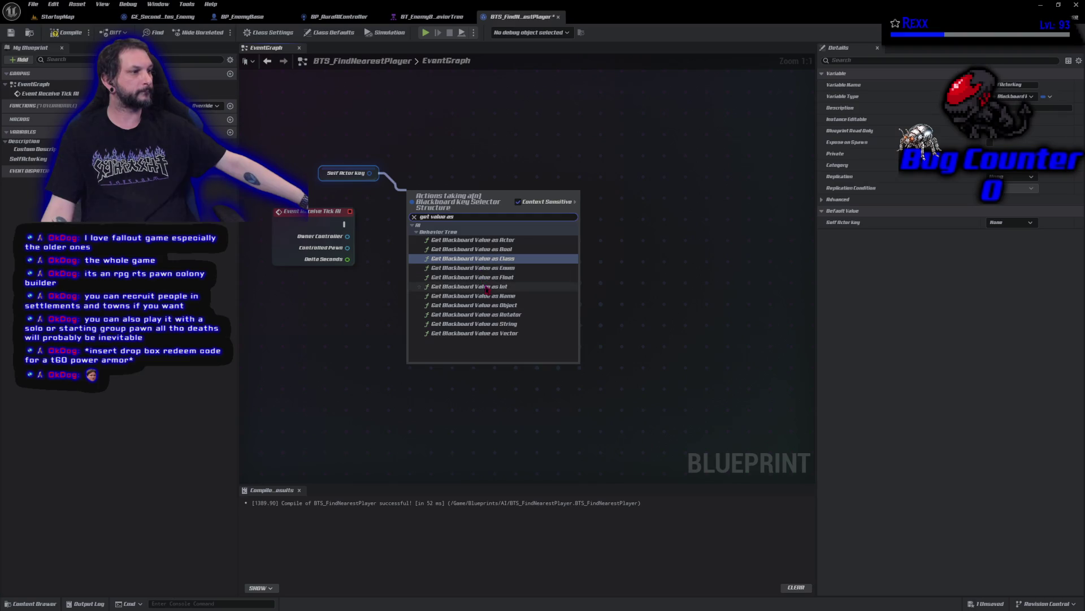
{"action": "key", "text": "Return"}
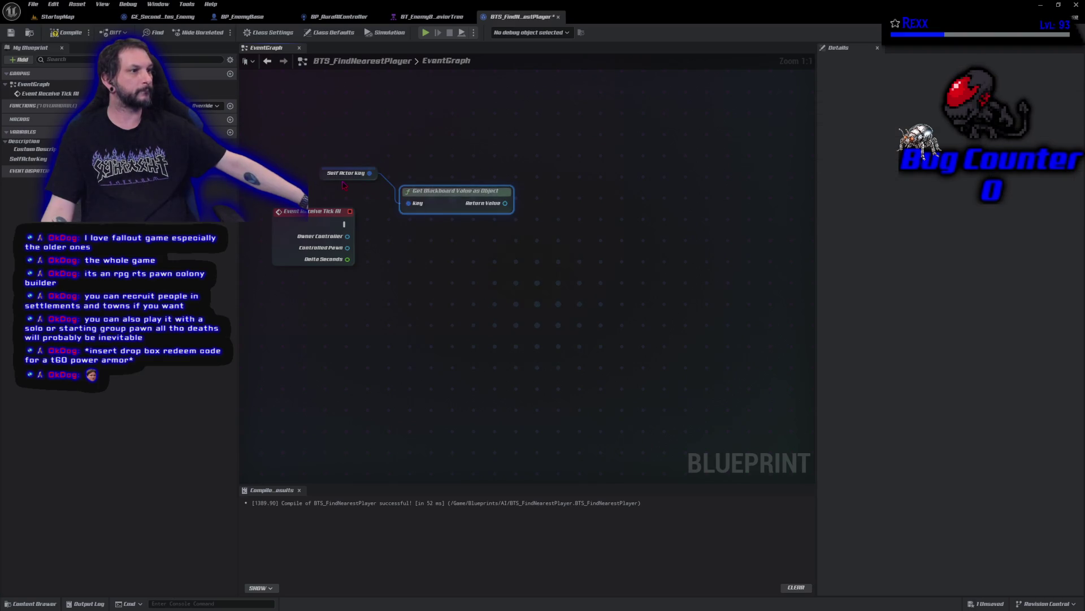
Rearrange the SelfActorKey and blackboard value nodes and recenter the graph view.
{"action": "mouse_move", "coordinate": [329, 177]}
{"action": "left_mouse_down"}
{"action": "mouse_move", "coordinate": [329, 198]}
{"action": "mouse_move", "coordinate": [351, 212]}
{"action": "left_mouse_up"}
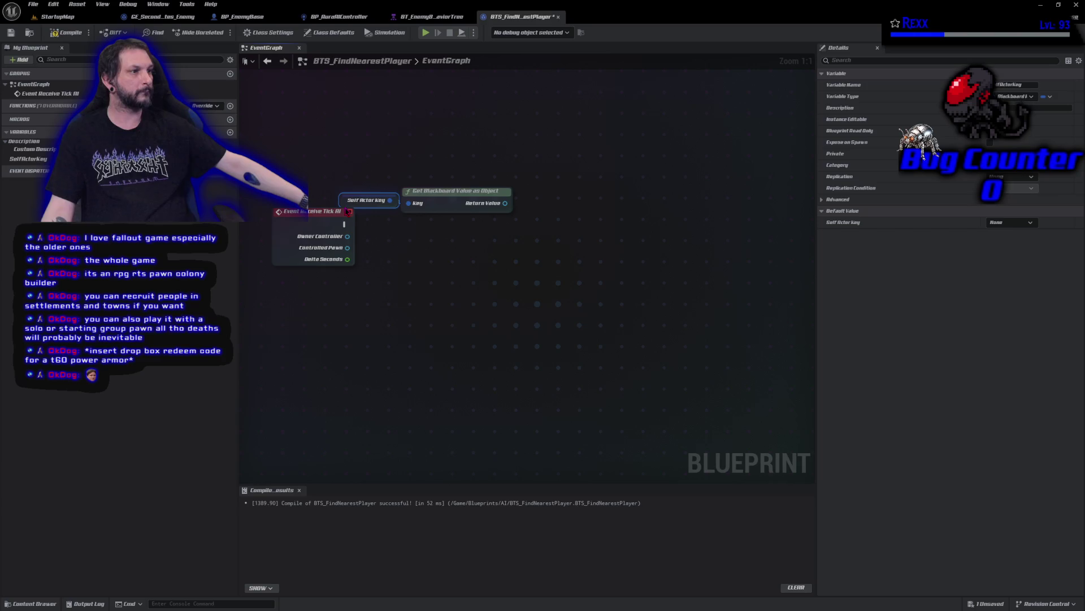
{"action": "key", "text": "ctrl+a"}
{"action": "left_click_drag", "start_coordinate": [438, 193], "coordinate": [458, 203]}
{"action": "left_click", "coordinate": [458, 203]}
{"action": "mouse_move", "coordinate": [386, 165]}
{"action": "left_mouse_down"}
{"action": "mouse_move", "coordinate": [461, 223]}
{"action": "mouse_move", "coordinate": [424, 192]}
{"action": "mouse_move", "coordinate": [300, 200]}
{"action": "left_mouse_up"}
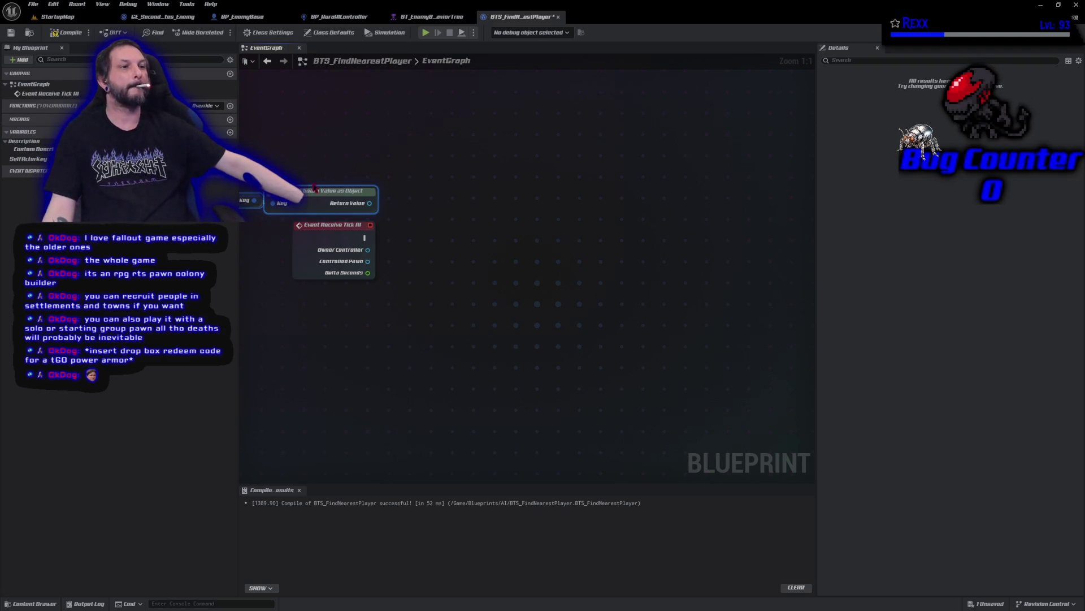
{"action": "left_click_drag", "start_coordinate": [340, 318], "coordinate": [445, 361]}
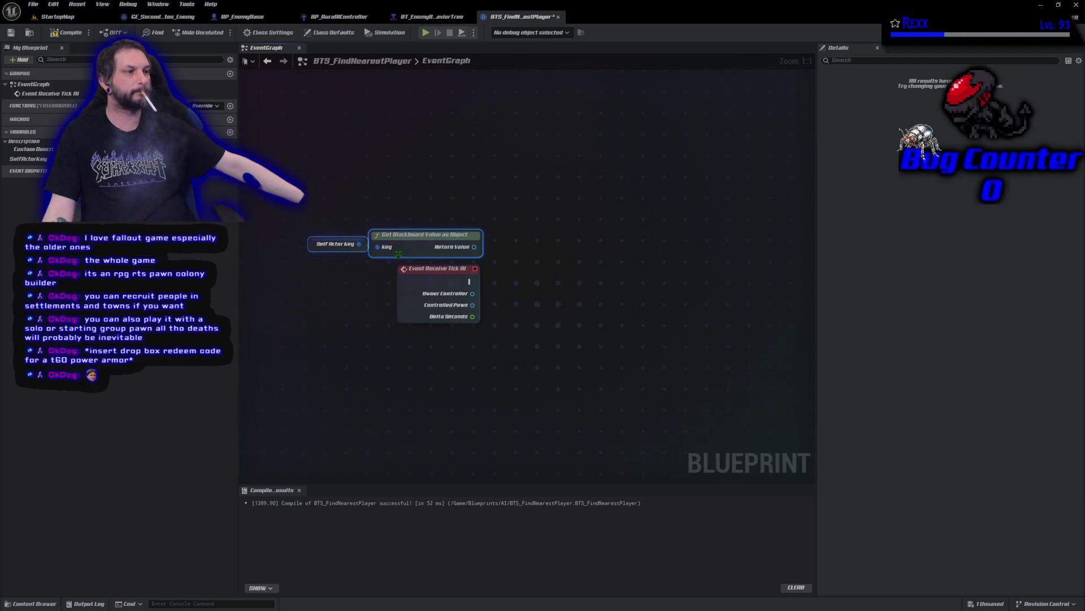
Delete both new nodes and the SelfActorKey variable, then compile and save the blueprint.
{"action": "key", "text": "Delete"}
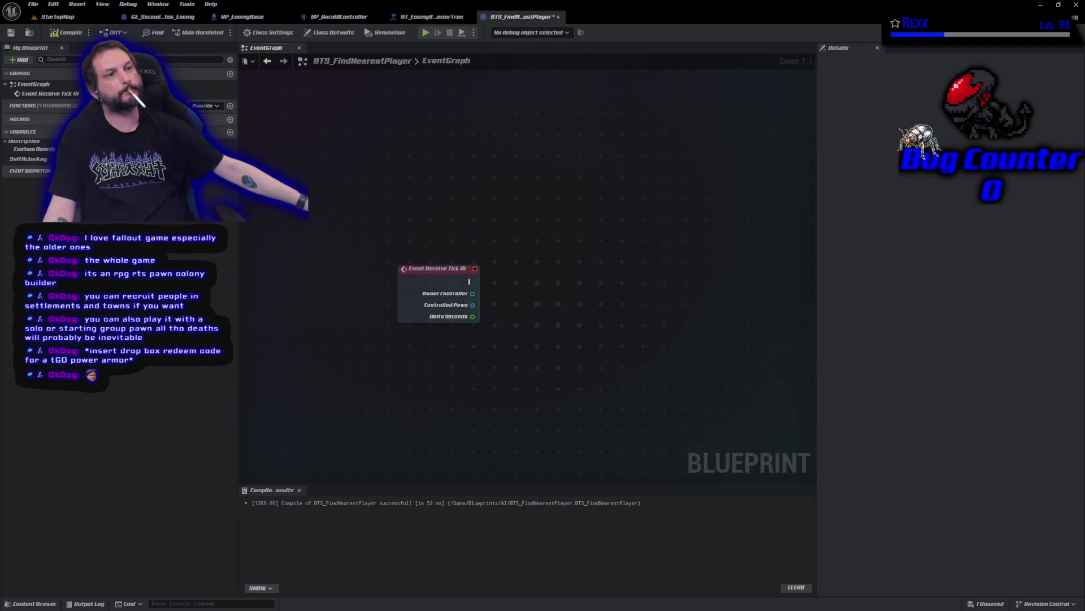
{"action": "left_click", "coordinate": [22, 158]}
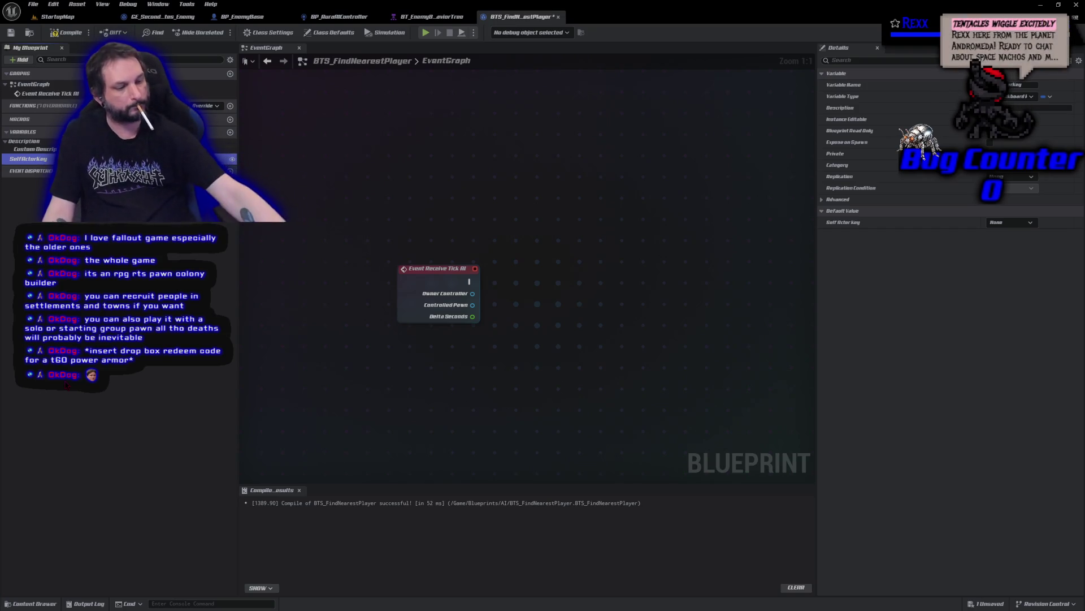
{"action": "key", "text": "Delete"}
{"action": "left_click", "coordinate": [66, 32]}
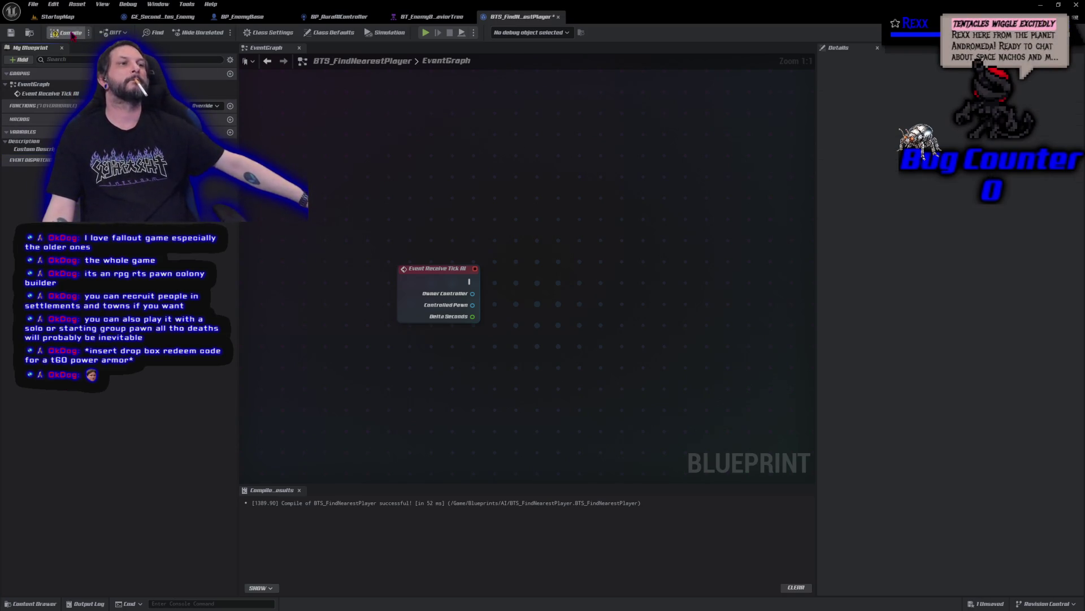
{"action": "left_click", "coordinate": [10, 33]}
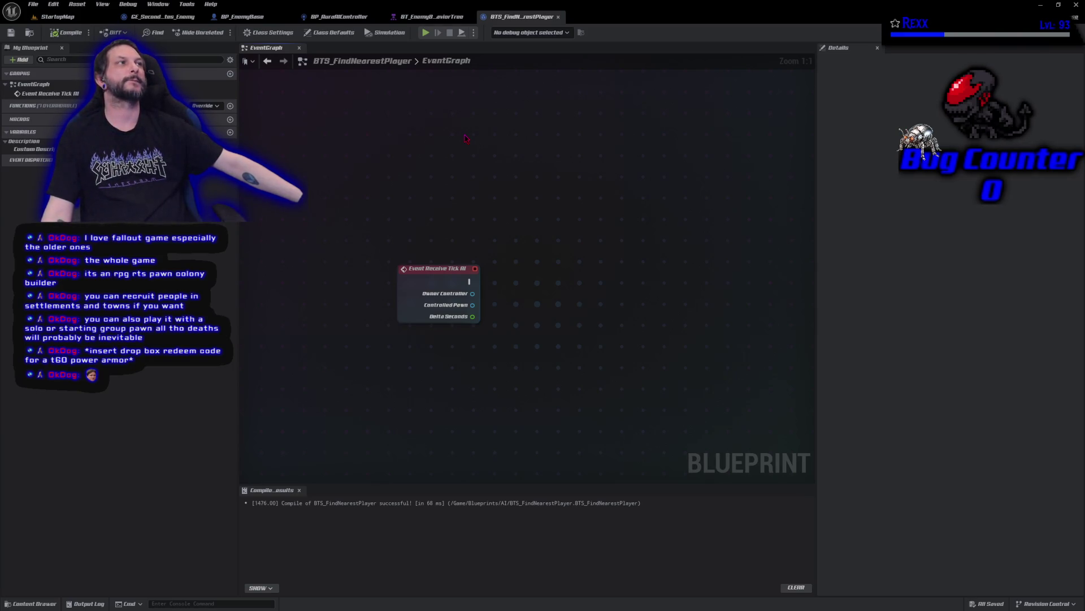
{"action": "left_click", "coordinate": [432, 17]}
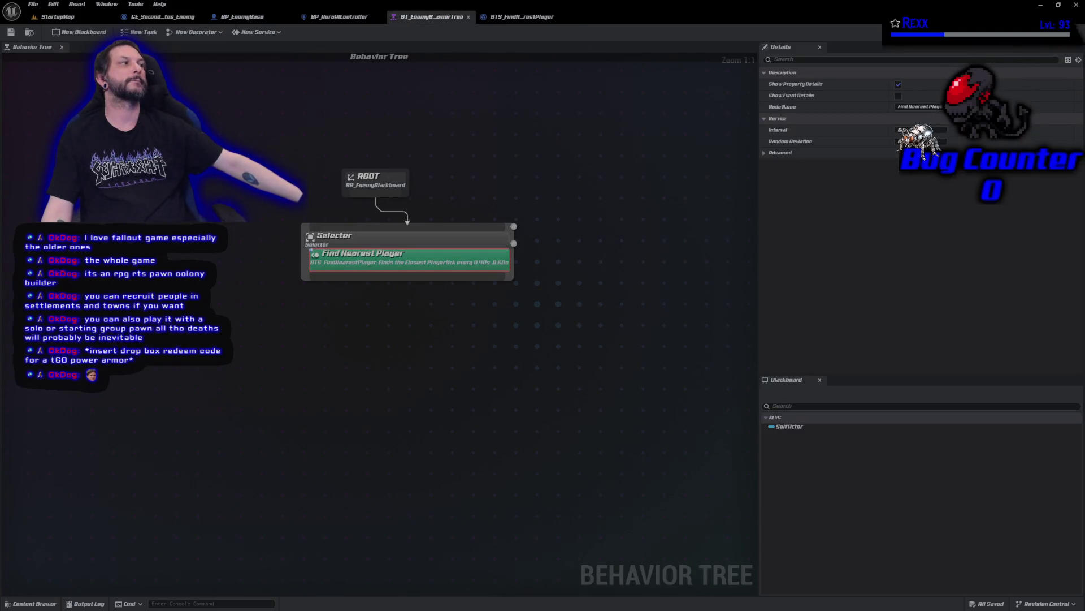
In the enemy blackboard, add a new Object key named TargetToFollow.
{"action": "left_click", "coordinate": [1063, 32]}
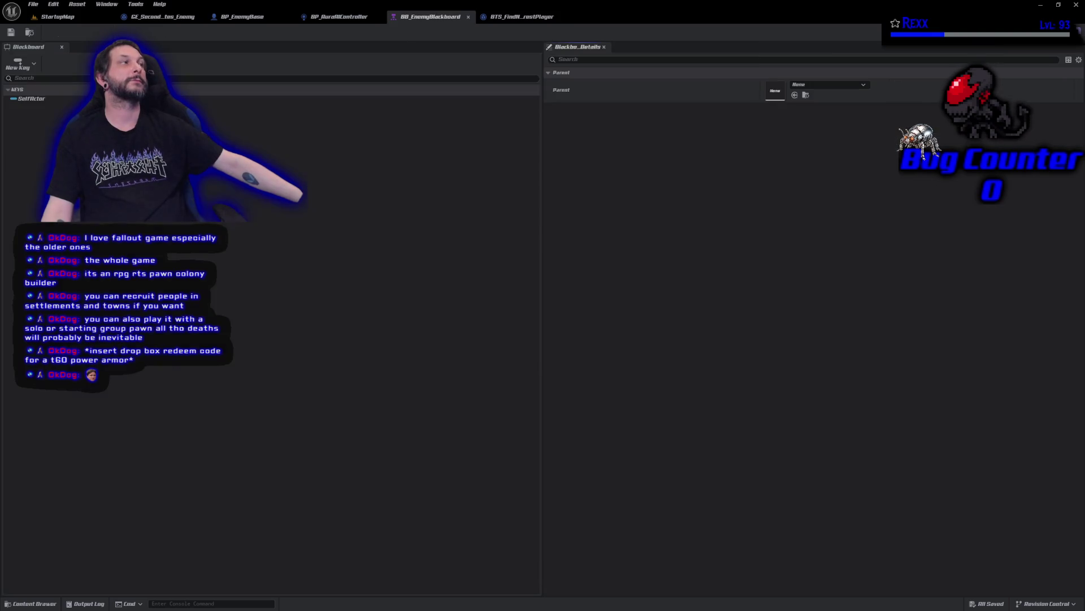
{"action": "left_click", "coordinate": [27, 65]}
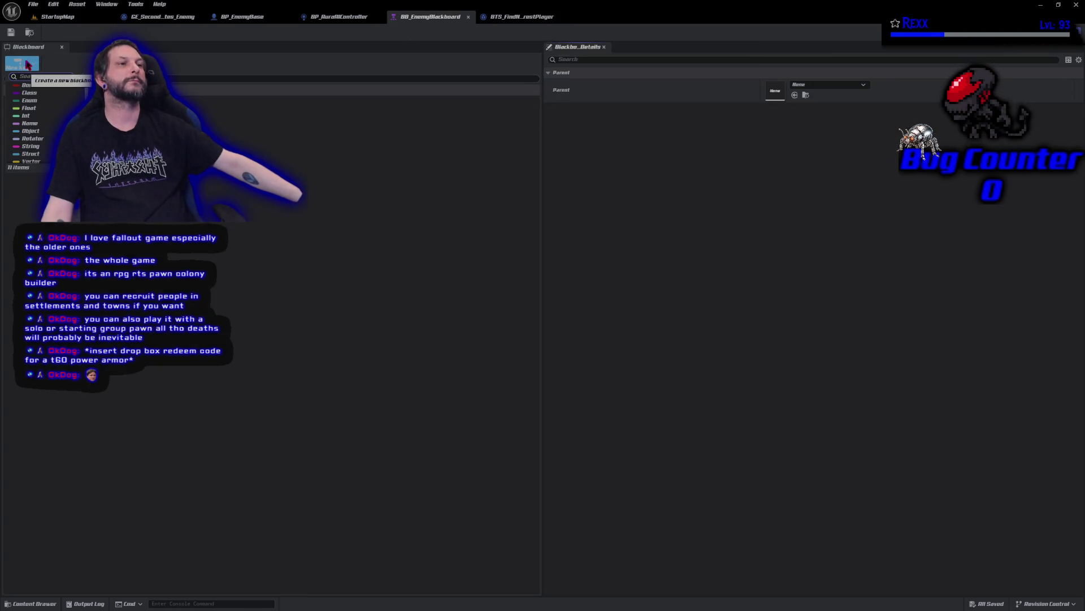
{"action": "left_click", "coordinate": [29, 131]}
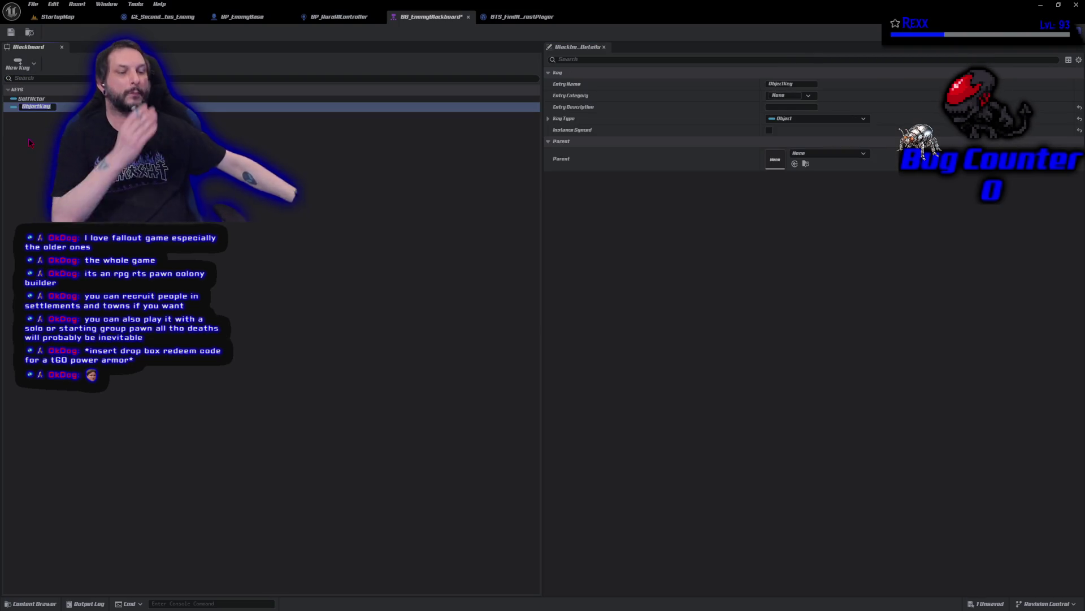
{"action": "type", "text": "TargetToFo"}
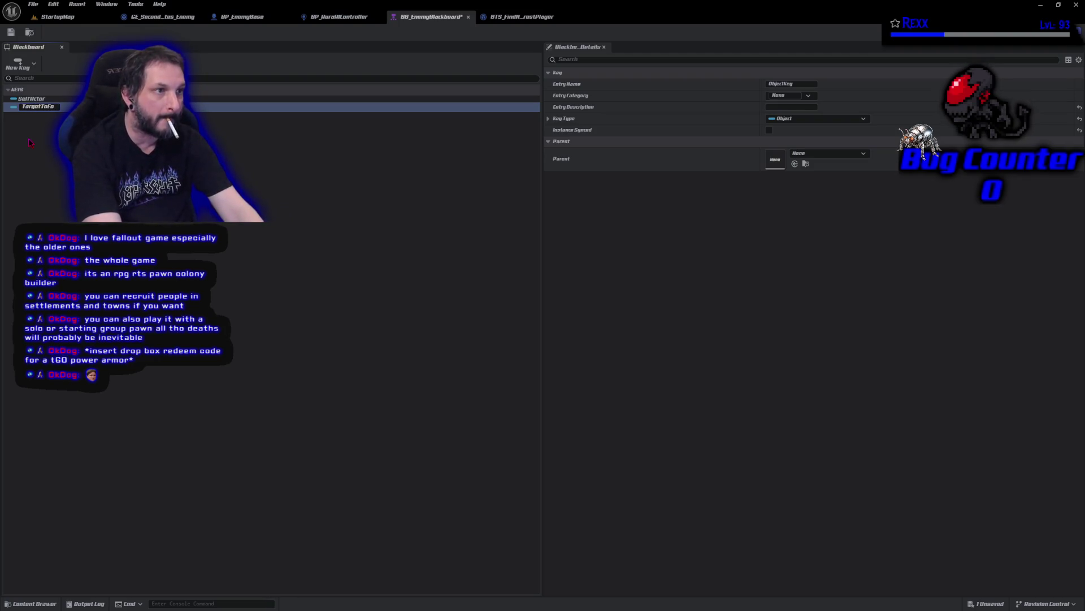
{"action": "type", "text": "llow"}
{"action": "left_click", "coordinate": [30, 143]}
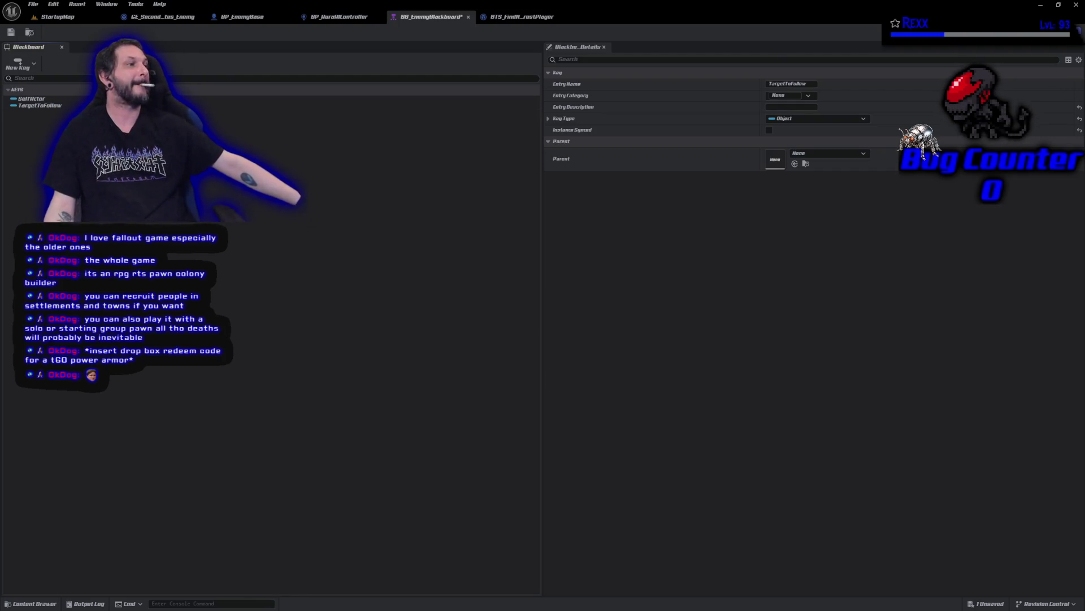
Restrict TargetToFollow's base class to Actor and save the blackboard.
{"action": "left_click", "coordinate": [548, 119]}
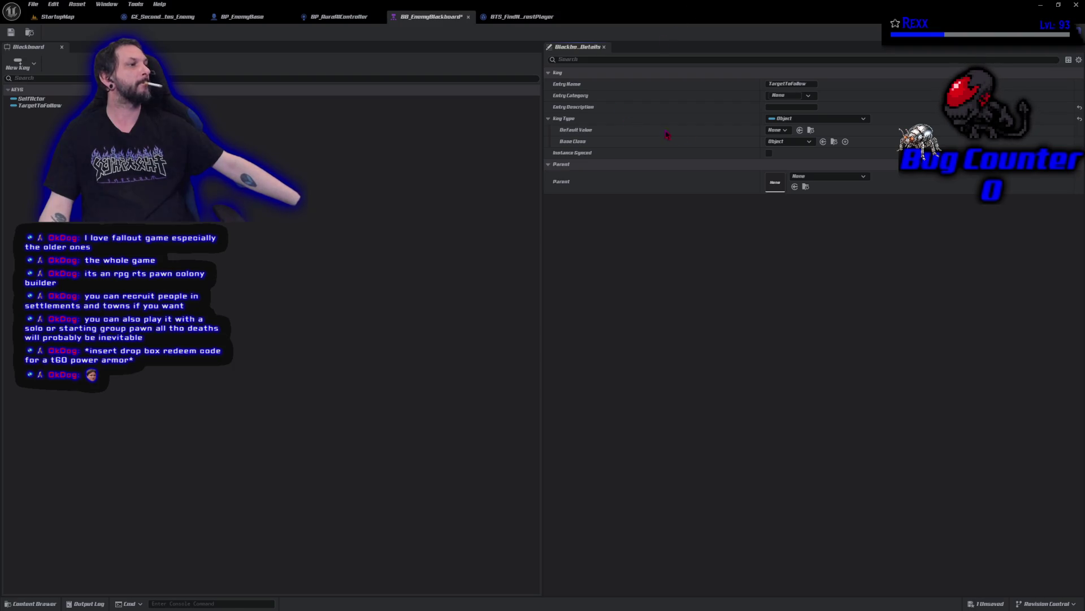
{"action": "left_click", "coordinate": [783, 143]}
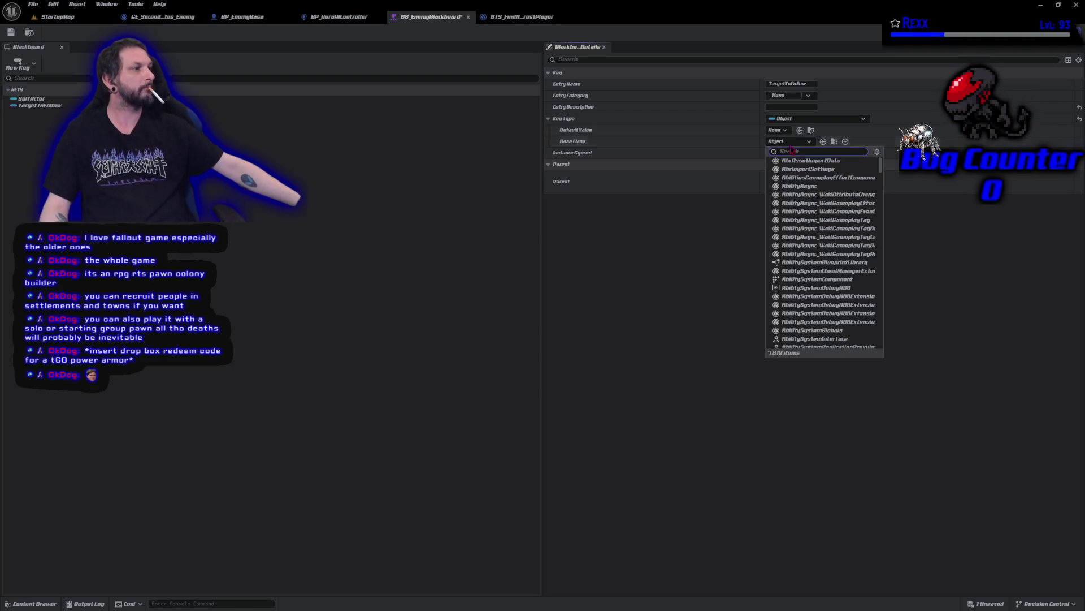
{"action": "type", "text": "act"}
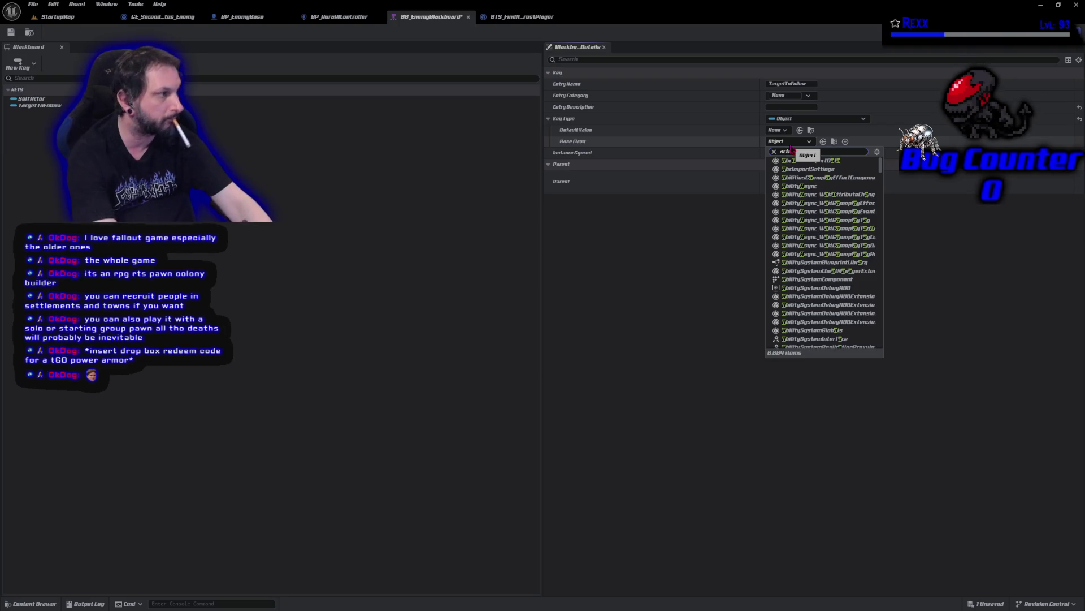
{"action": "type", "text": "or"}
{"action": "left_click", "coordinate": [791, 178]}
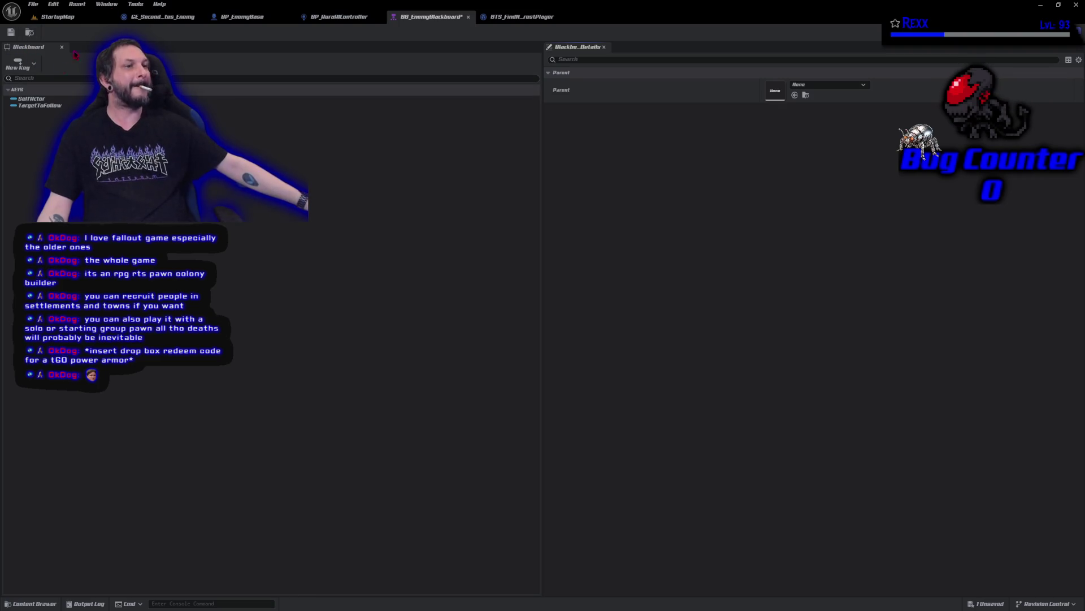
{"action": "left_click", "coordinate": [35, 105]}
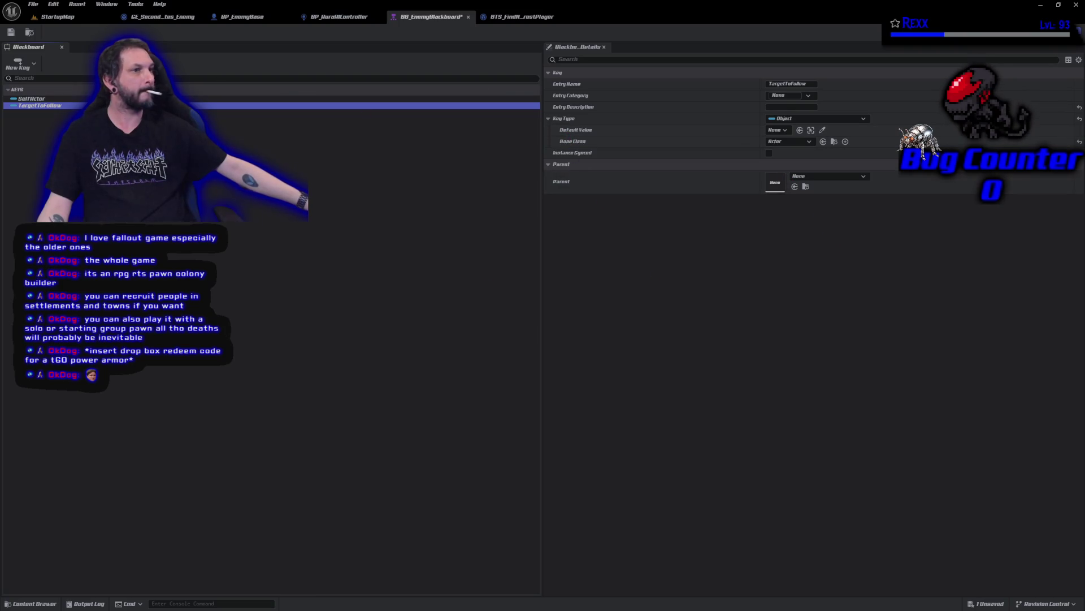
{"action": "left_click", "coordinate": [11, 32]}
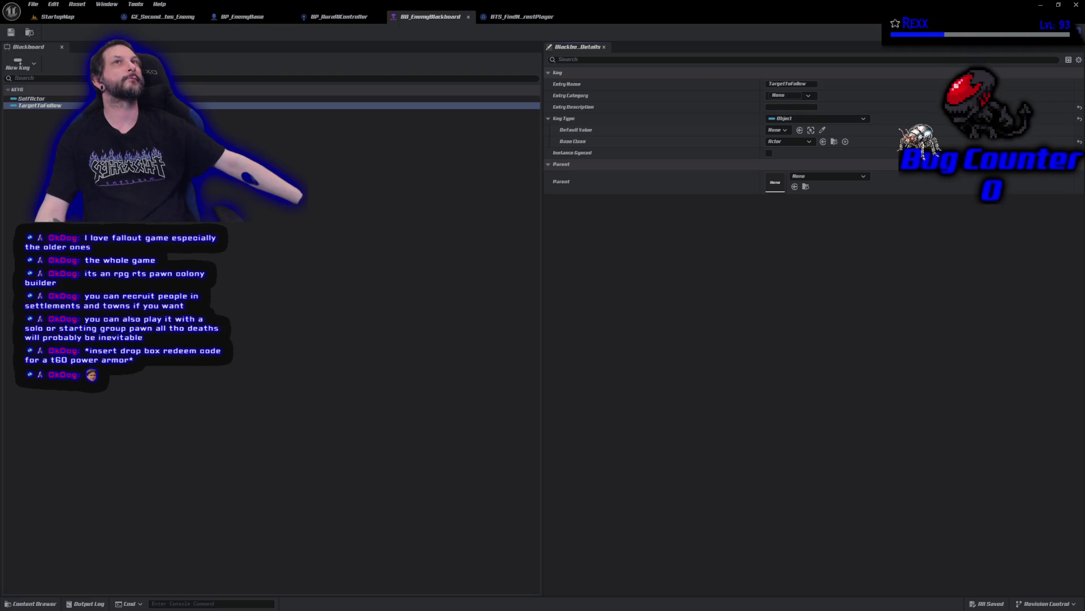
{"action": "left_click", "coordinate": [20, 65]}
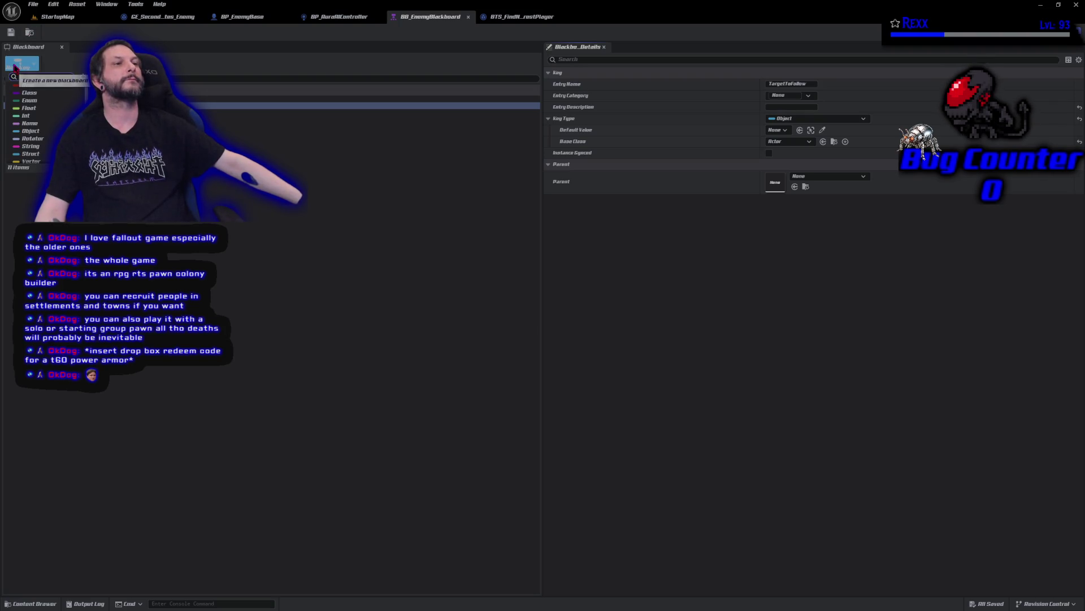
Add a Float blackboard key named DistanceToTarget, then switch to the BTS_FindNearestPlayer blueprint.
{"action": "left_click", "coordinate": [28, 108]}
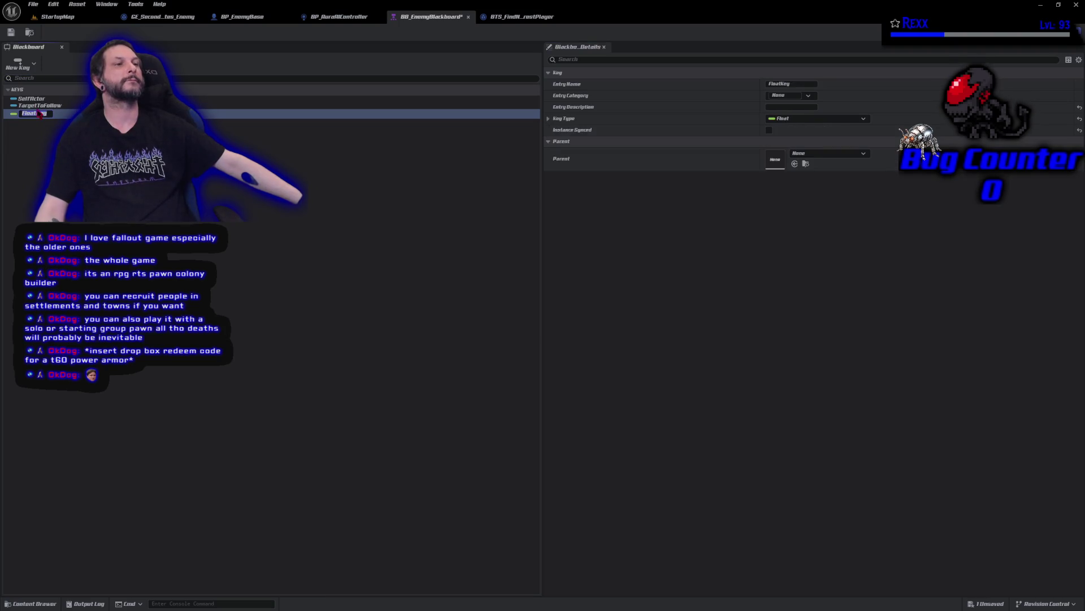
{"action": "type", "text": "Dis"}
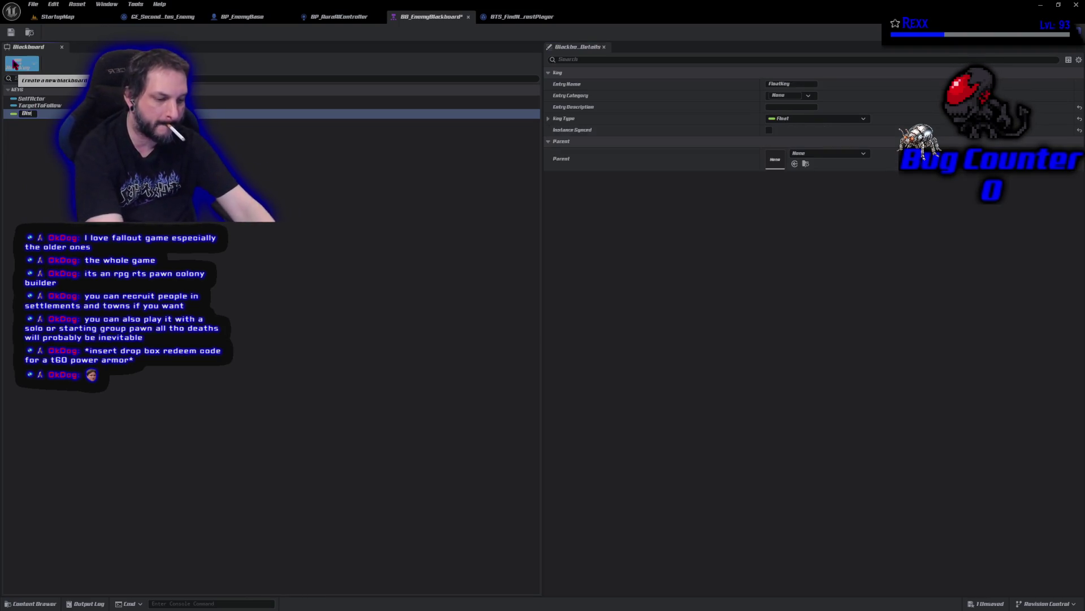
{"action": "type", "text": "tanceToTarge"}
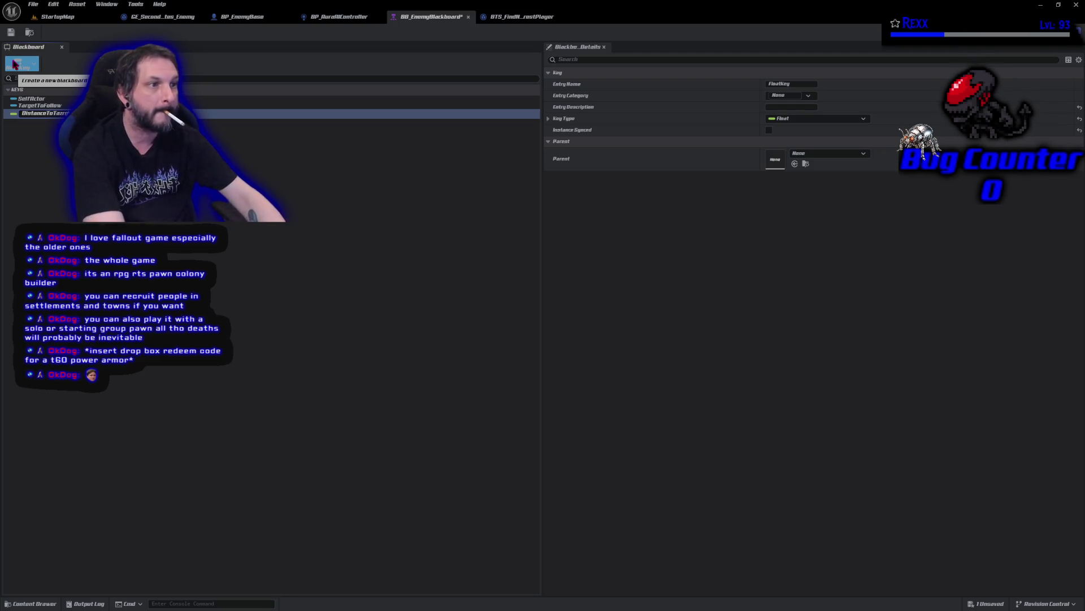
{"action": "type", "text": "t"}
{"action": "key", "text": "Return"}
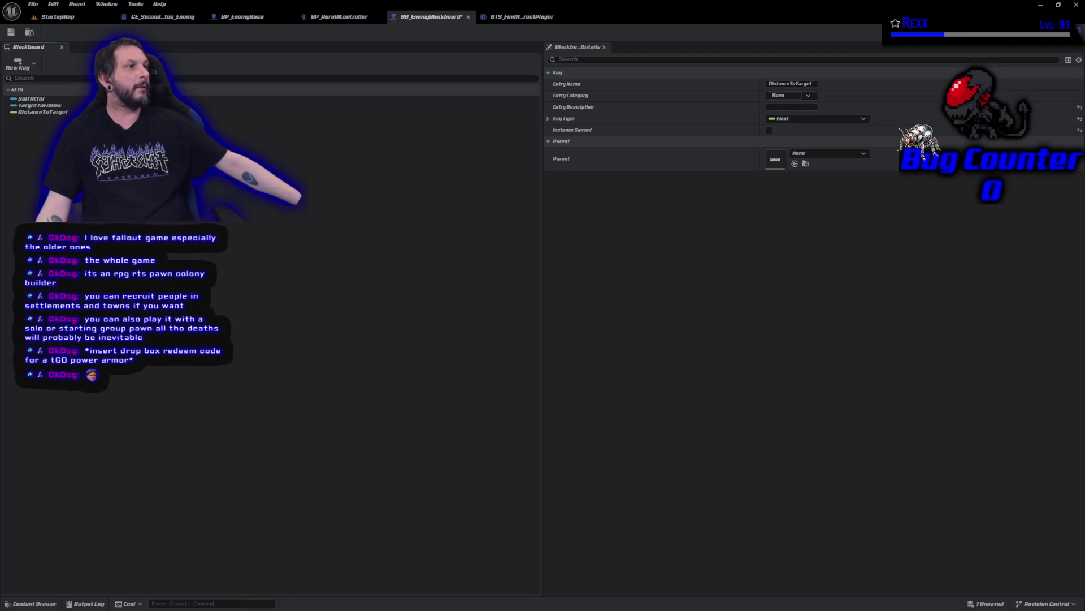
{"action": "left_click", "coordinate": [504, 18]}
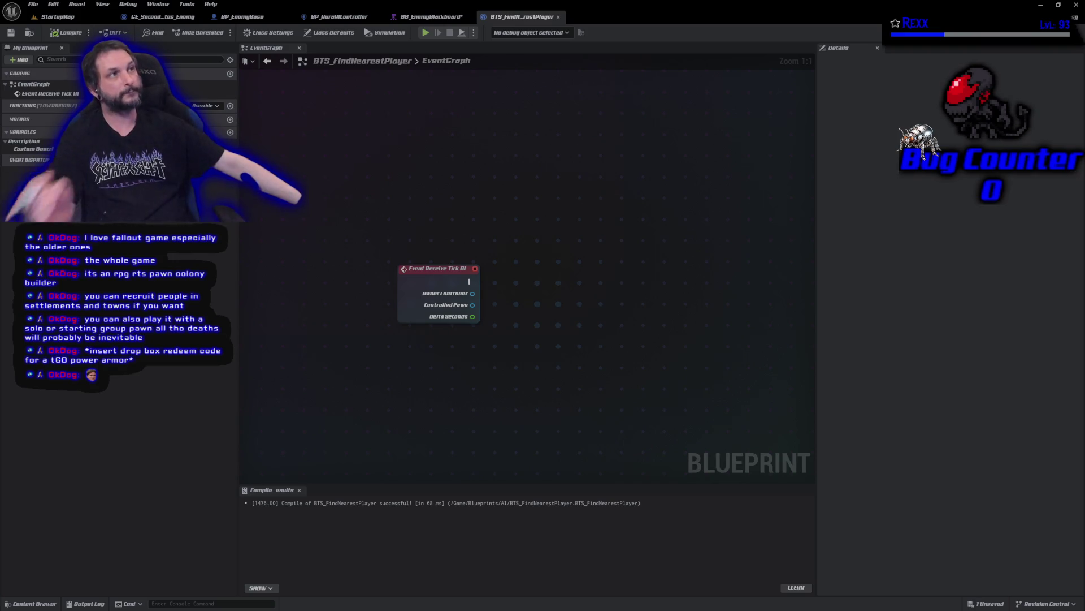
{"action": "left_click", "coordinate": [146, 18]}
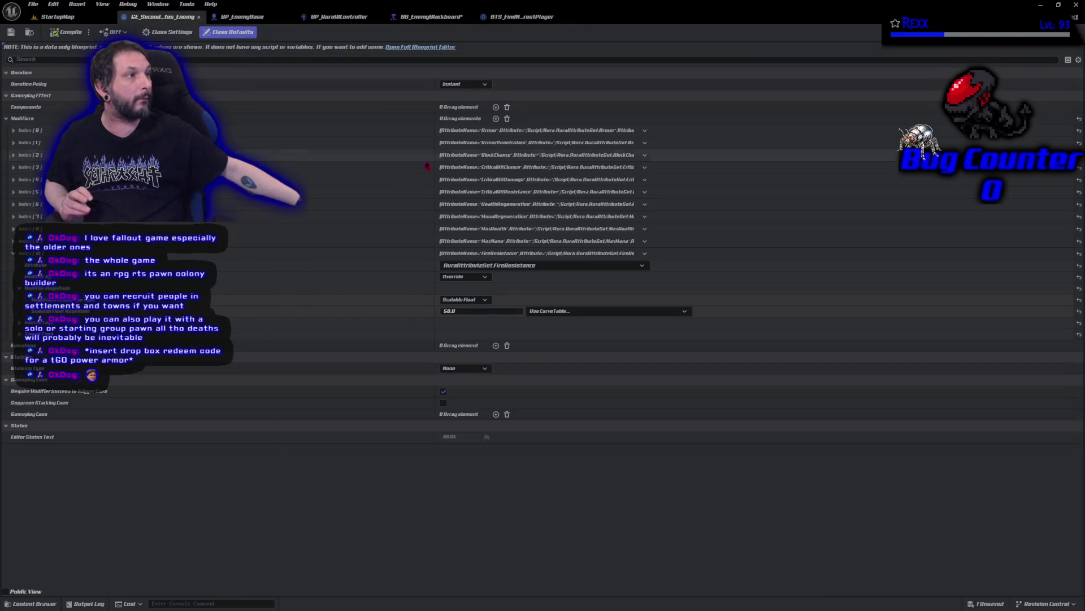
Return to the BTS_FindNearestPlayer event graph, then back to the enemy blackboard's key list.
{"action": "left_click", "coordinate": [521, 17]}
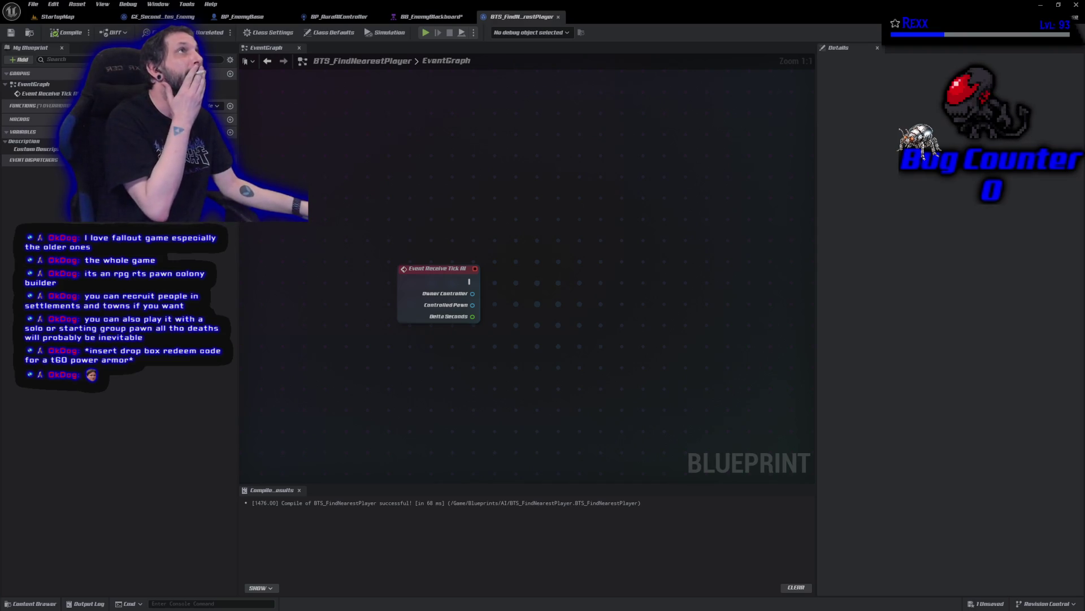
{"action": "left_click", "coordinate": [432, 16]}
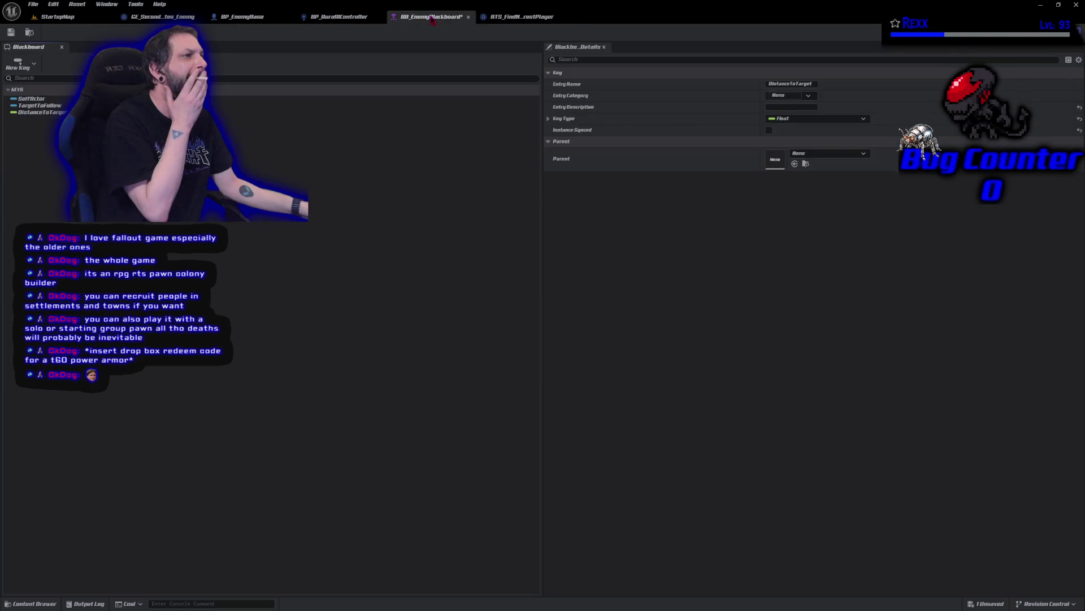
Save the enemy blackboard, then reopen and pan BTS_FindNearestPlayer's Event Graph.
{"action": "left_click", "coordinate": [24, 114]}
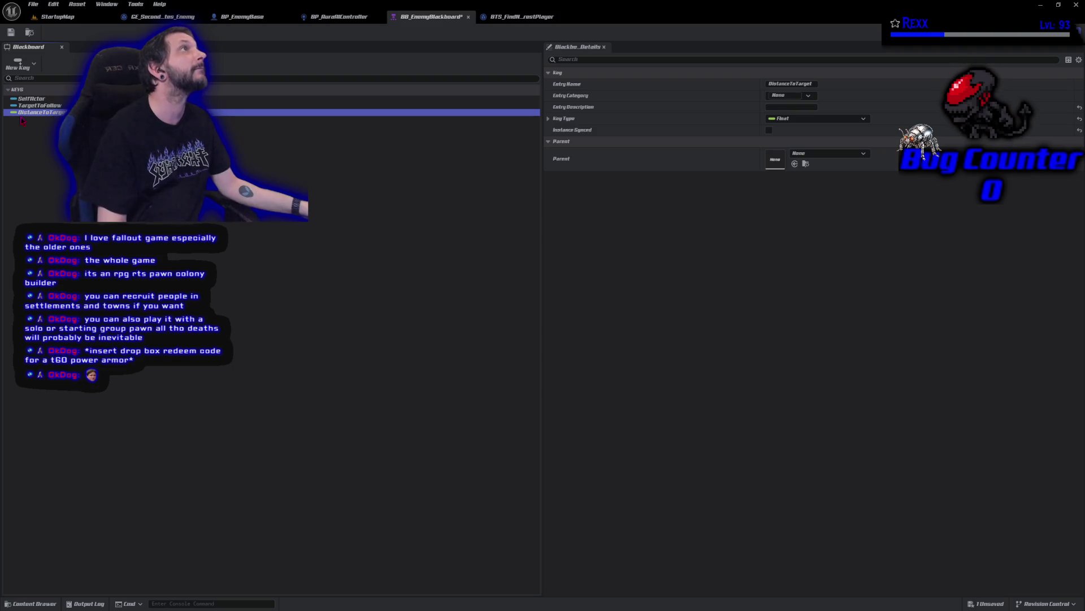
{"action": "left_click", "coordinate": [14, 35]}
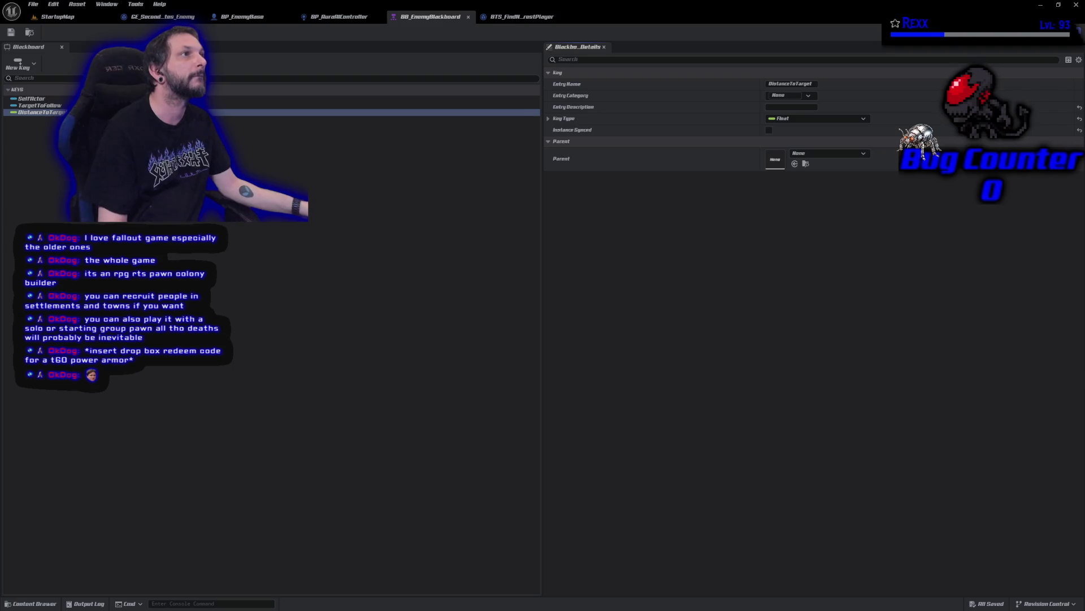
{"action": "left_click", "coordinate": [521, 16]}
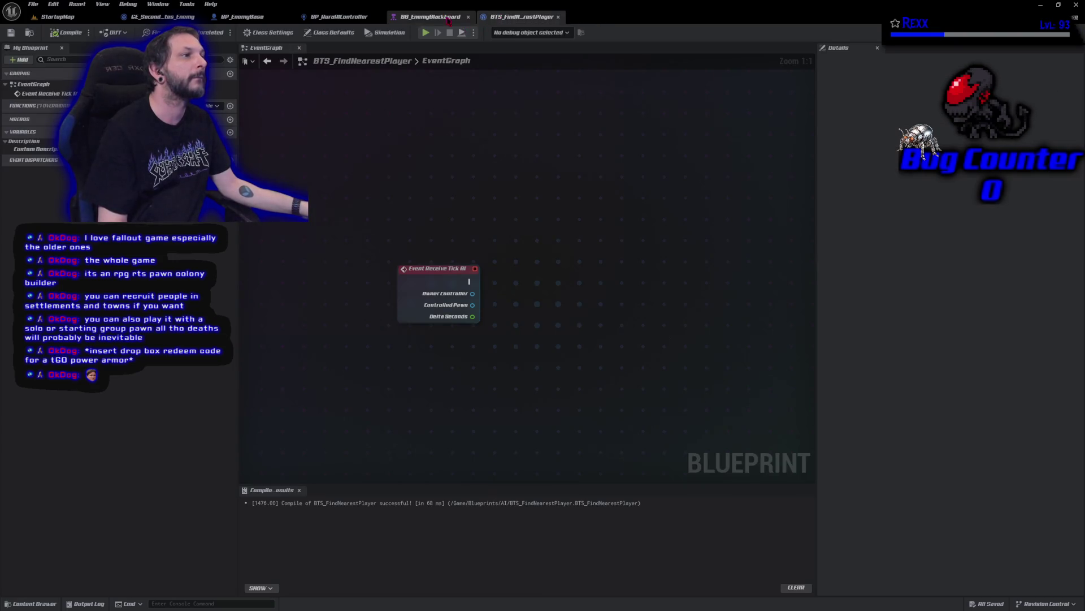
{"action": "left_click", "coordinate": [431, 16]}
{"action": "left_click", "coordinate": [520, 16]}
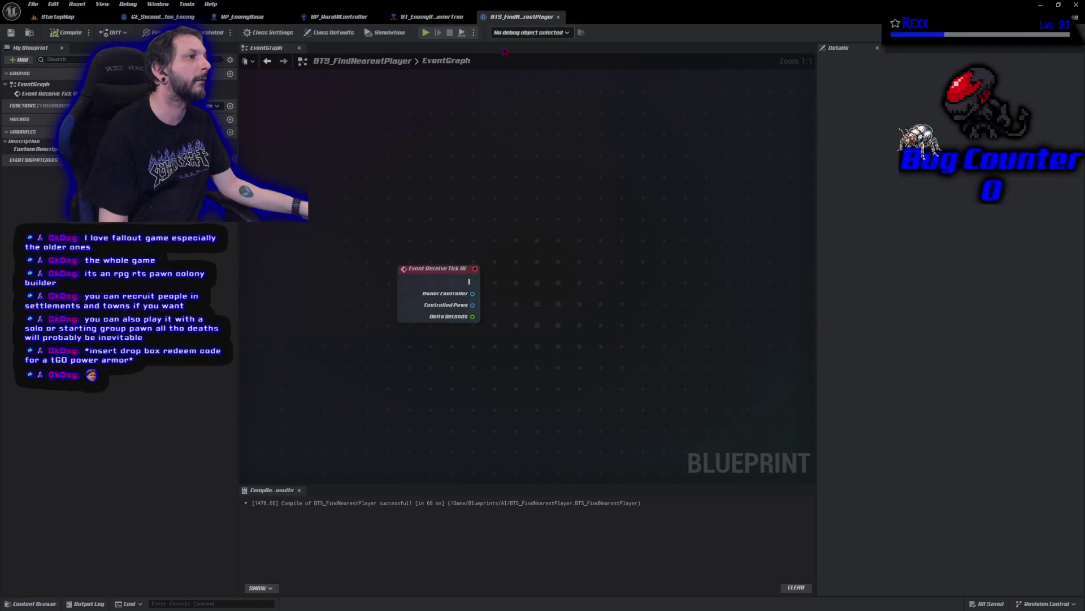
{"action": "left_click_drag", "start_coordinate": [471, 274], "coordinate": [486, 338]}
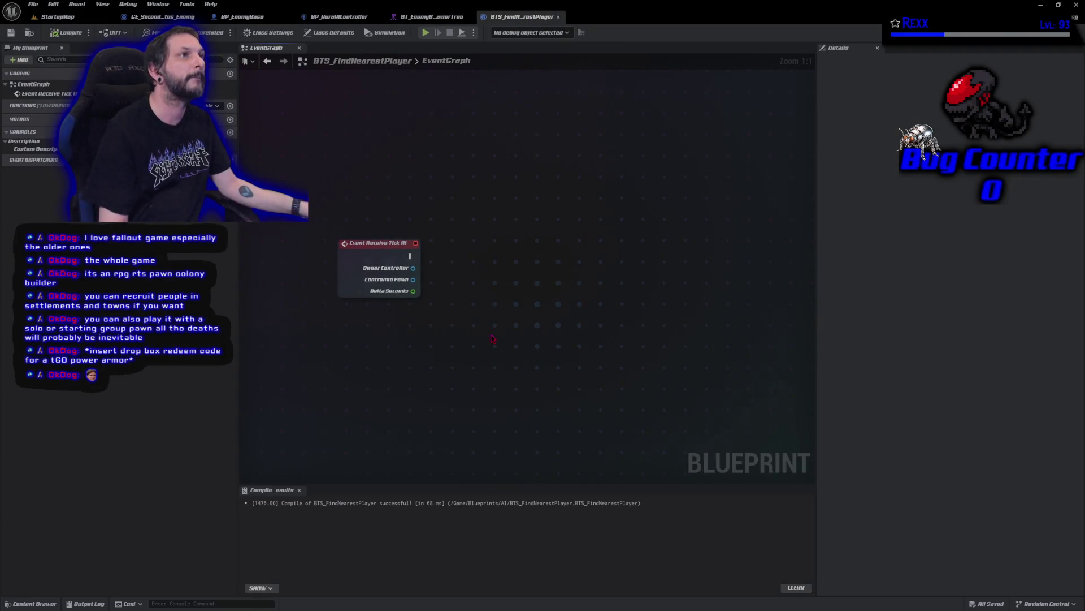
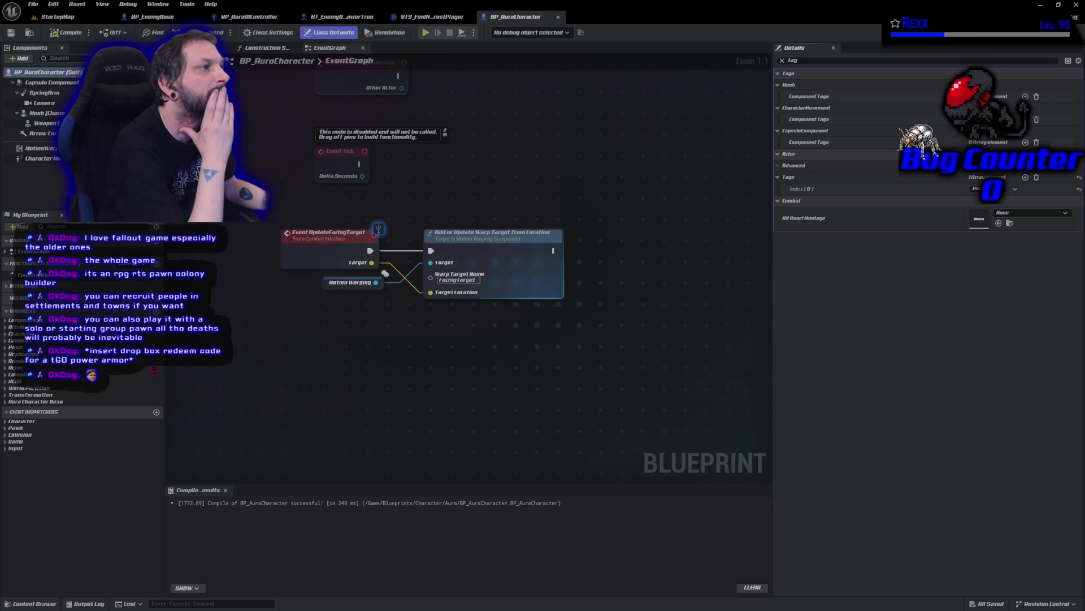
In BTS_FindNearestPlayer, add a Blackboard Key variable named TargetToFollow_Selector and save.
{"action": "mouse_move", "coordinate": [493, 19]}
{"action": "left_mouse_down"}
{"action": "mouse_move", "coordinate": [257, 19]}
{"action": "mouse_move", "coordinate": [244, 28]}
{"action": "mouse_move", "coordinate": [294, 37]}
{"action": "mouse_move", "coordinate": [255, 17]}
{"action": "left_mouse_up"}
{"action": "left_click", "coordinate": [514, 18]}
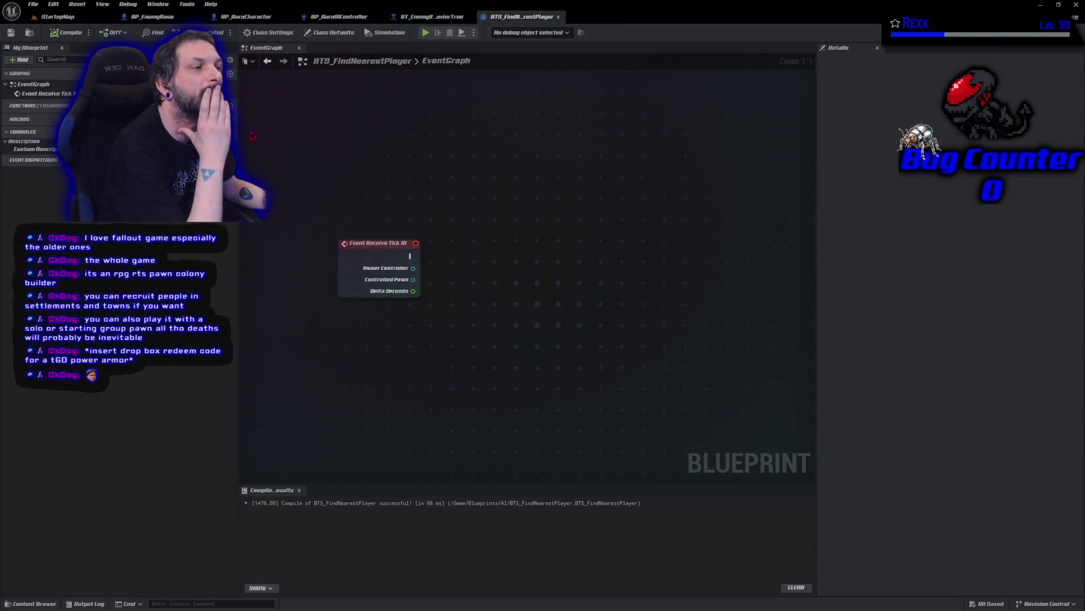
{"action": "left_click", "coordinate": [230, 131]}
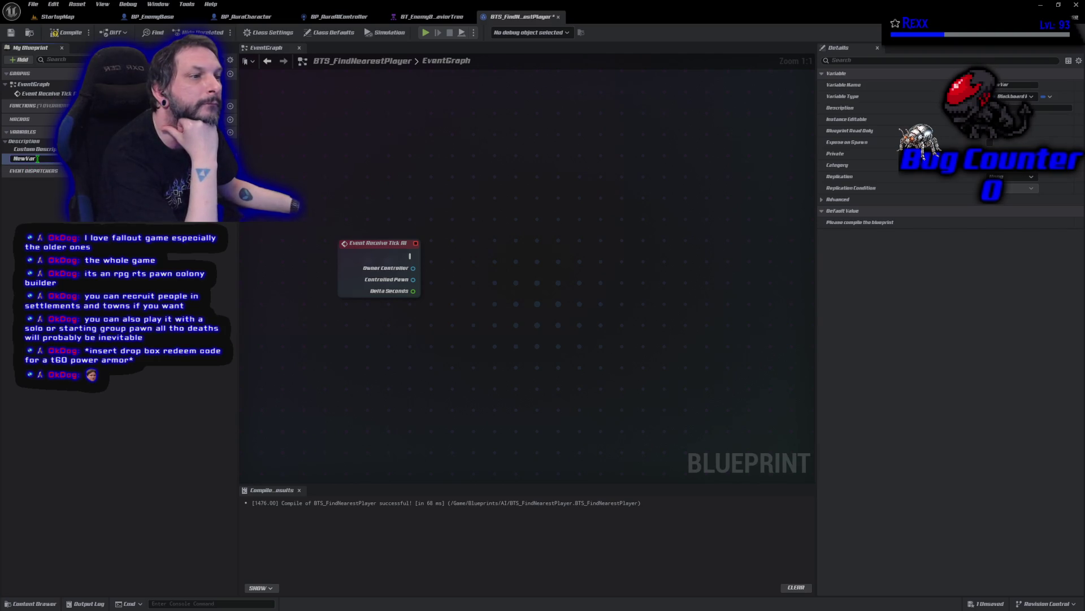
{"action": "type", "text": "TargetToF"}
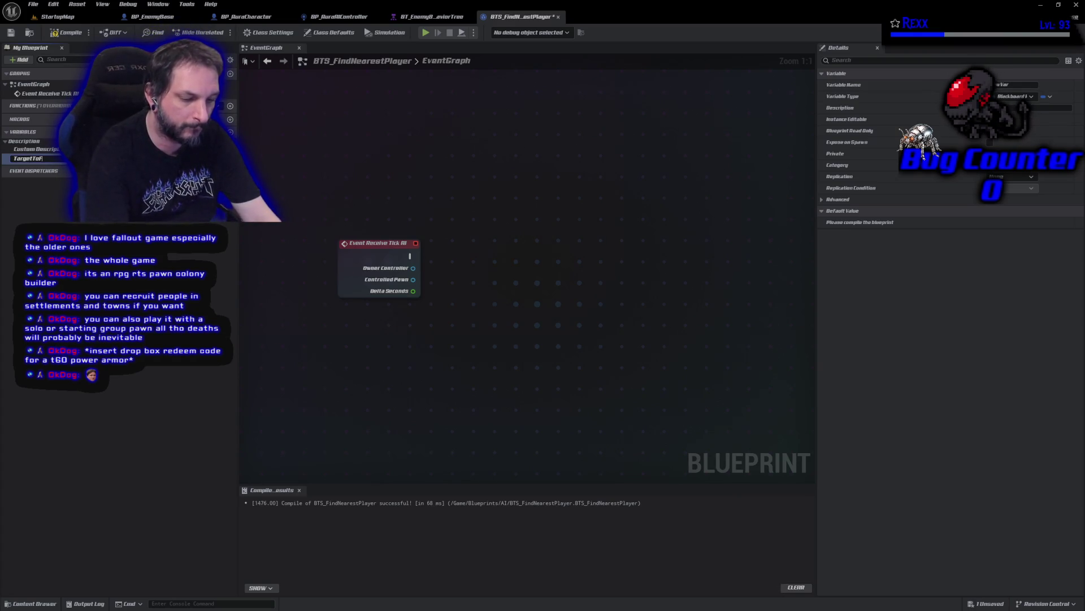
{"action": "type", "text": "ollow_Se"}
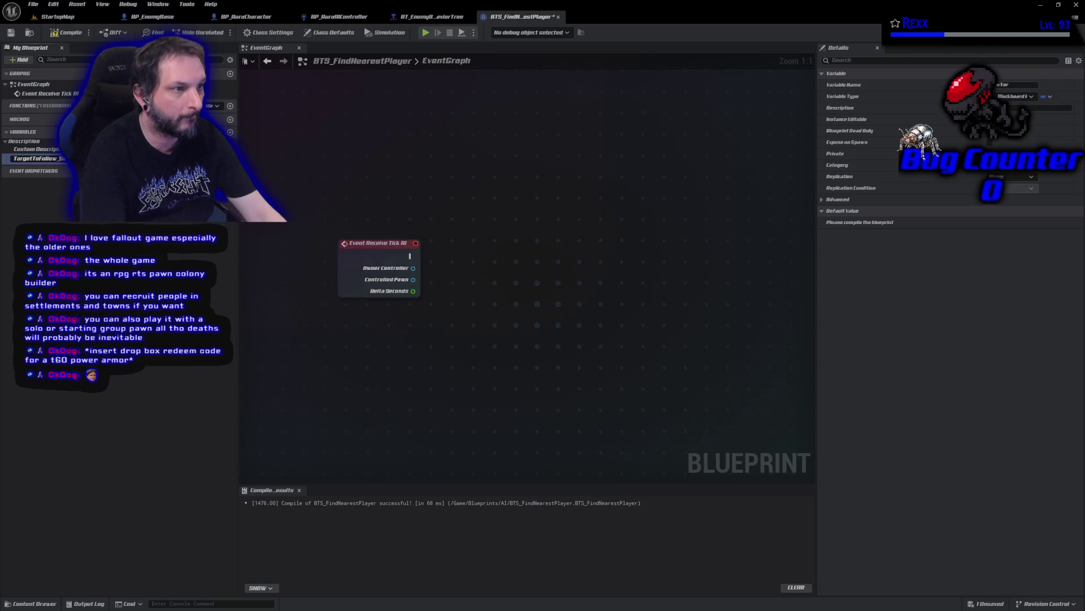
{"action": "key", "text": "Return"}
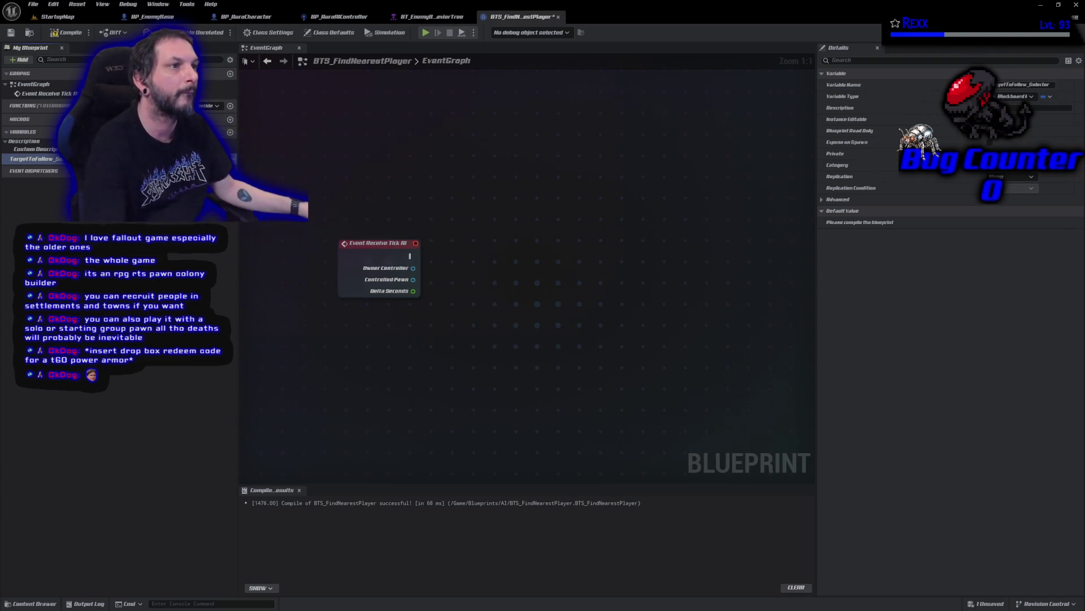
{"action": "left_click", "coordinate": [10, 33]}
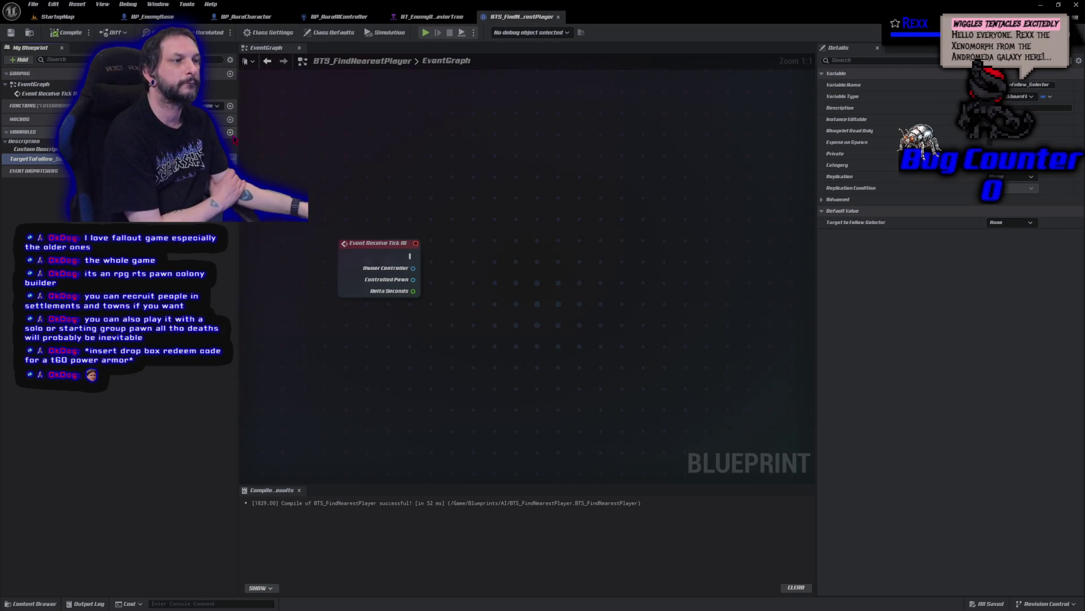
Duplicate that variable as DistanceToTarget_Selector, then compile and save the blueprint.
{"action": "right_click", "coordinate": [40, 159]}
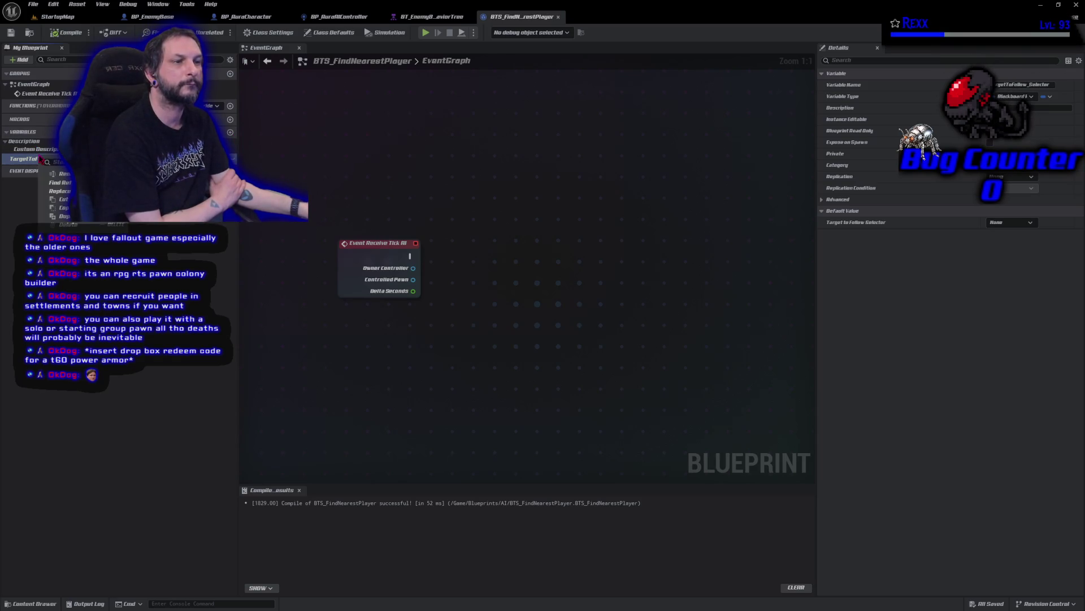
{"action": "left_click", "coordinate": [62, 216]}
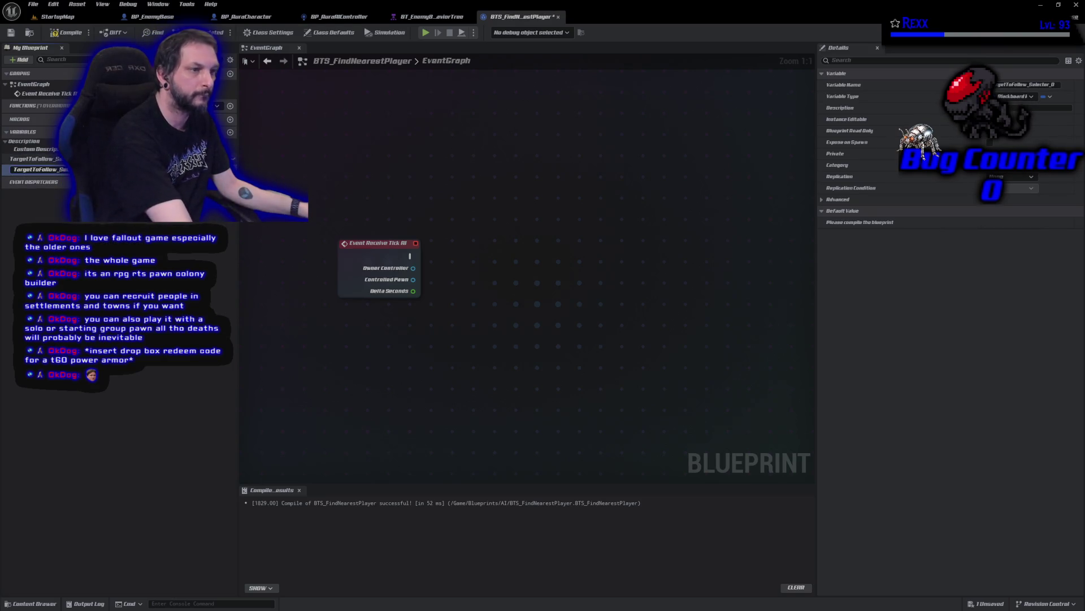
{"action": "left_click", "coordinate": [54, 170]}
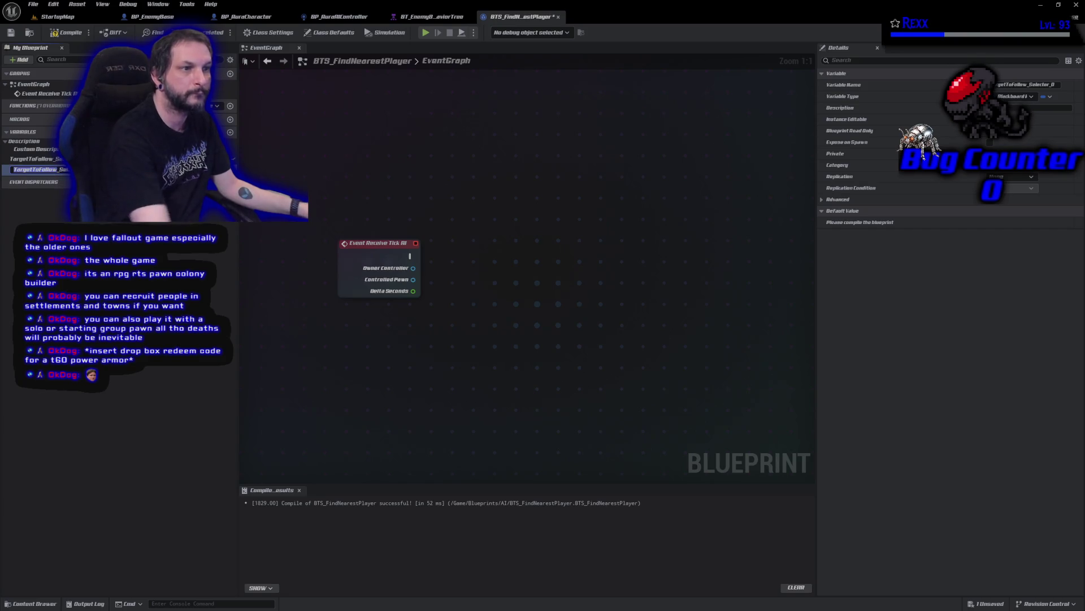
{"action": "type", "text": "Distance_Selector"}
{"action": "type", "text": "ToTarget_Se"}
{"action": "key", "text": "Return"}
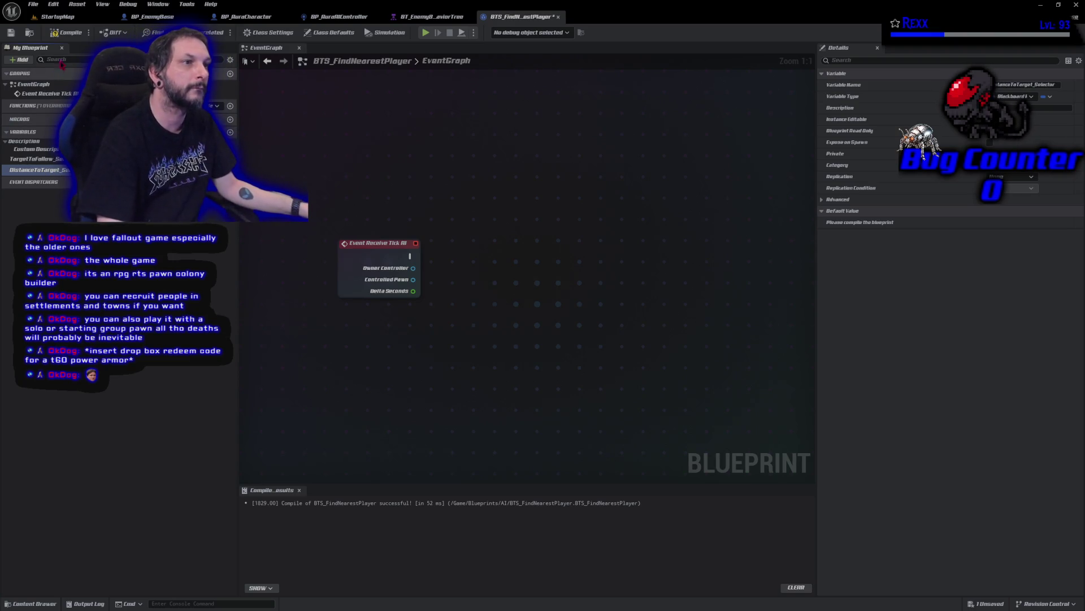
{"action": "left_click", "coordinate": [67, 32]}
{"action": "left_click", "coordinate": [11, 33]}
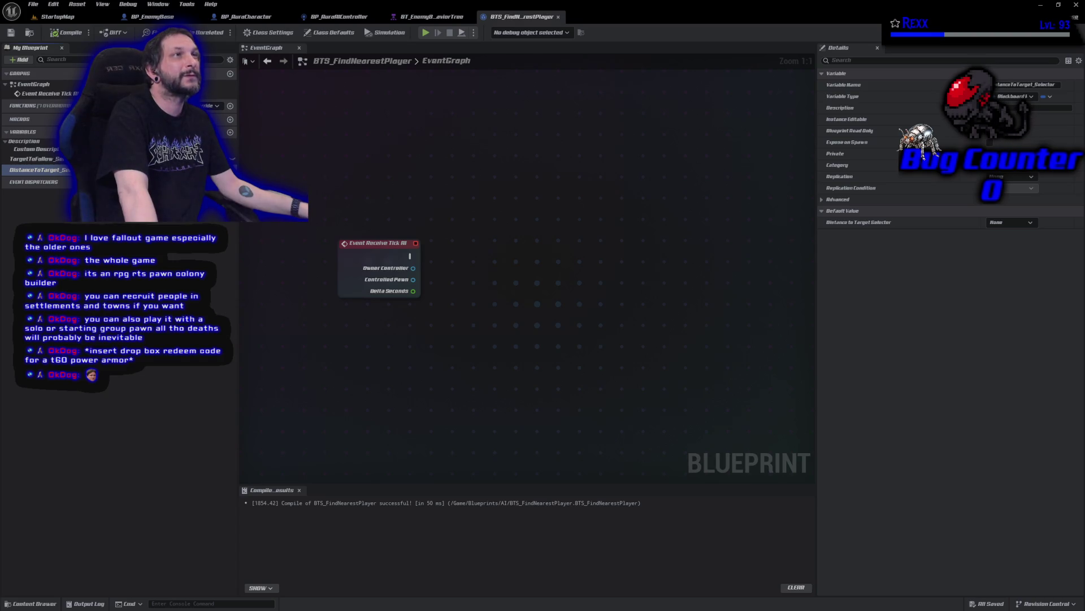
Drag a wire from Event Receive Tick AI's Controlled Pawn pin to show its action list, then dismiss it.
{"action": "left_click_drag", "start_coordinate": [413, 279], "coordinate": [466, 287]}
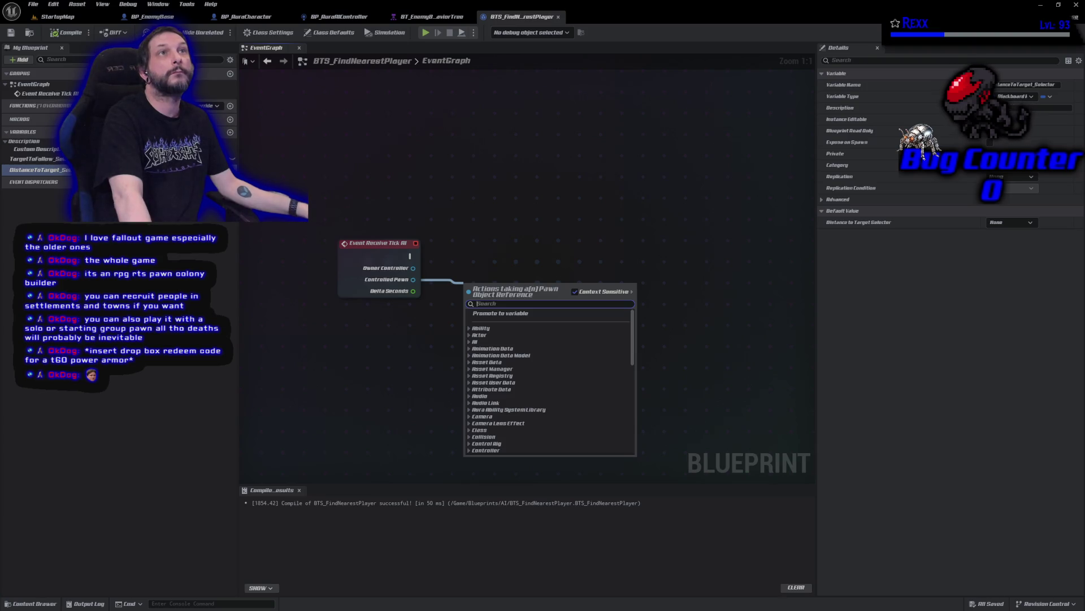
{"action": "key", "text": "Escape"}
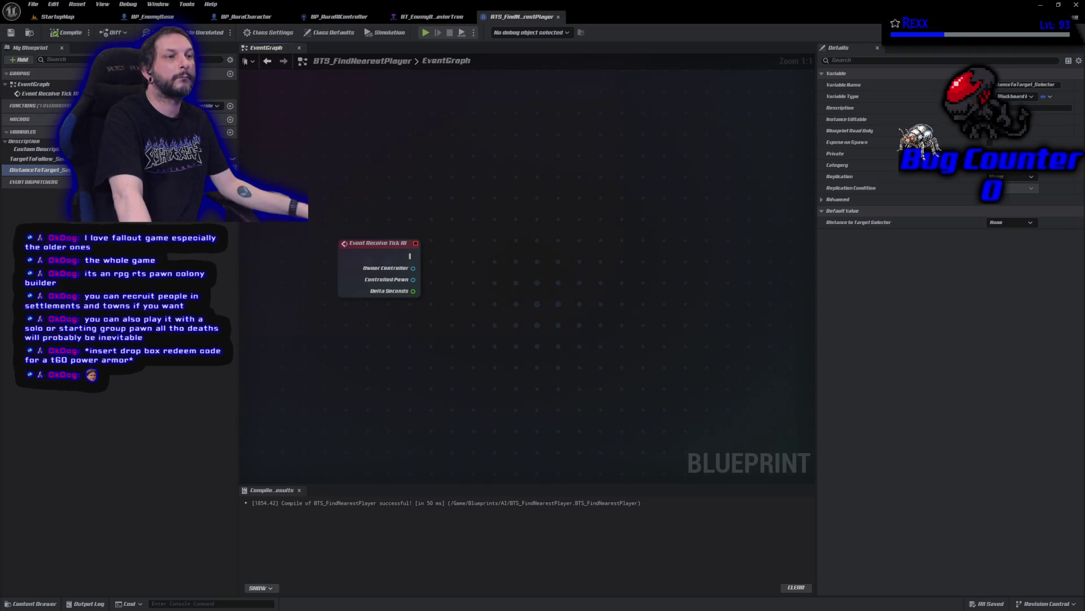
Add a TargetTag variable of type Name, then compile and save the blueprint.
{"action": "left_click", "coordinate": [231, 132]}
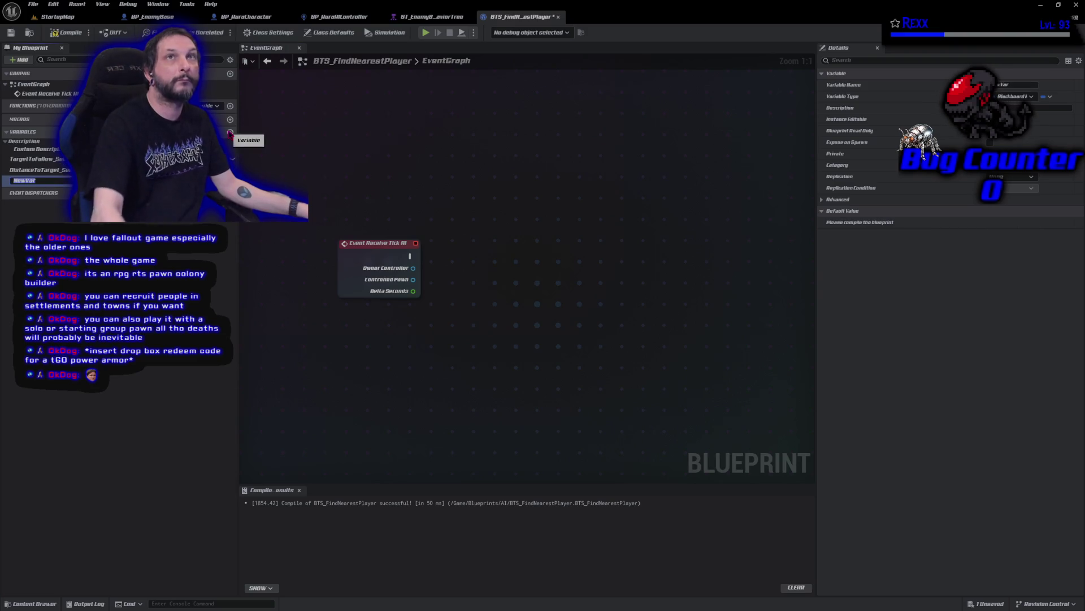
{"action": "type", "text": "TargetTas"}
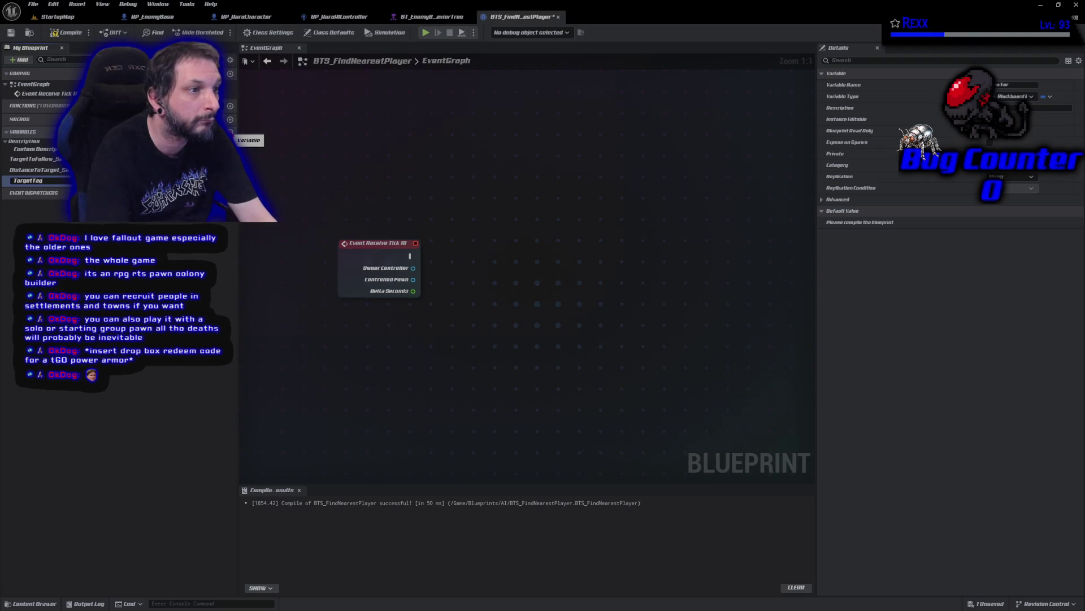
{"action": "key", "text": "Return"}
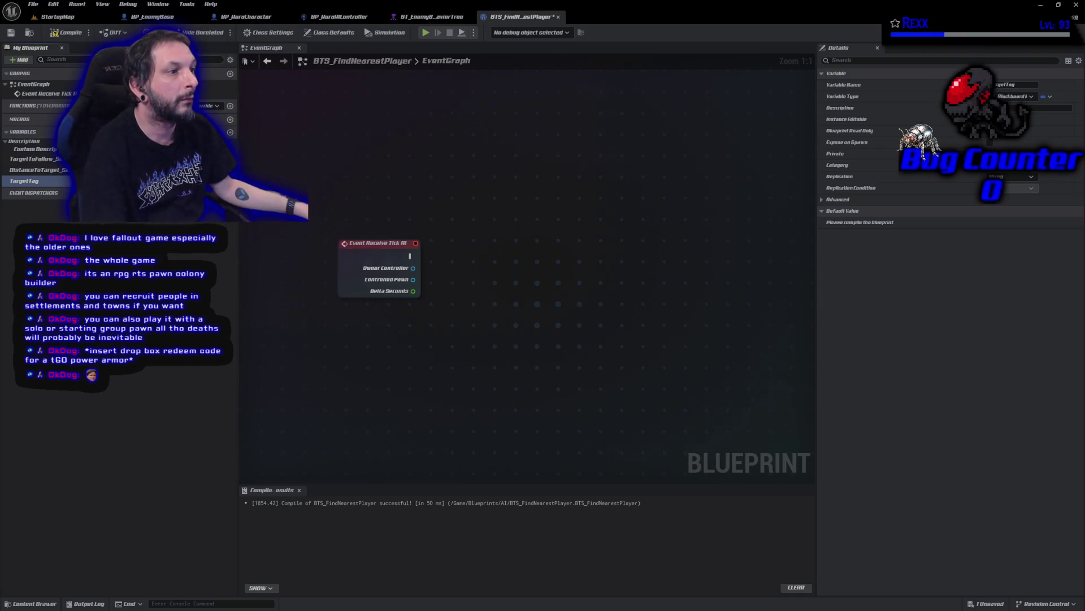
{"action": "left_click", "coordinate": [223, 180]}
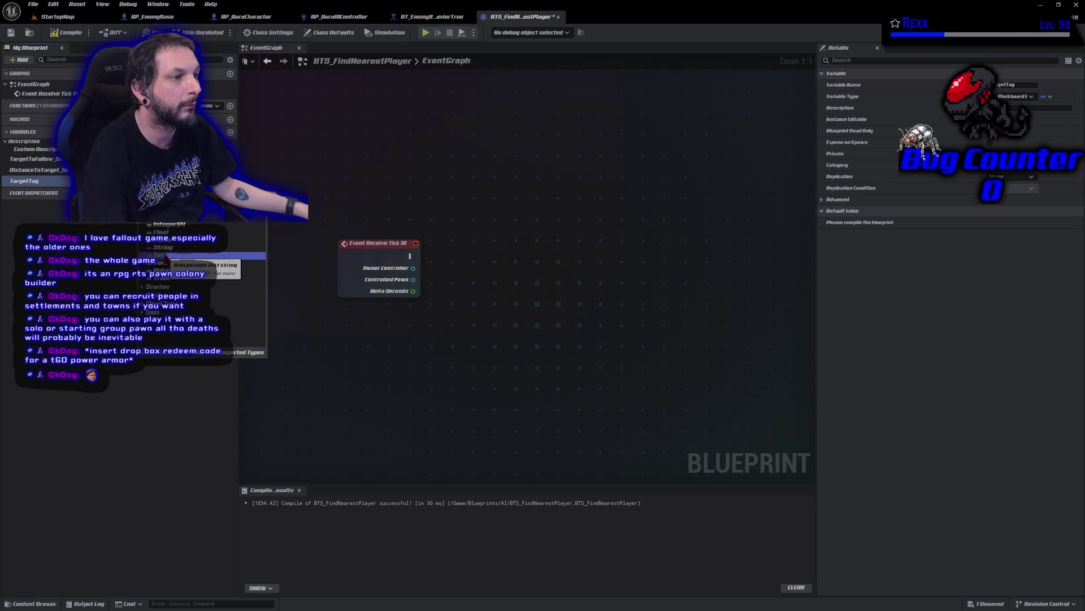
{"action": "left_click", "coordinate": [163, 240]}
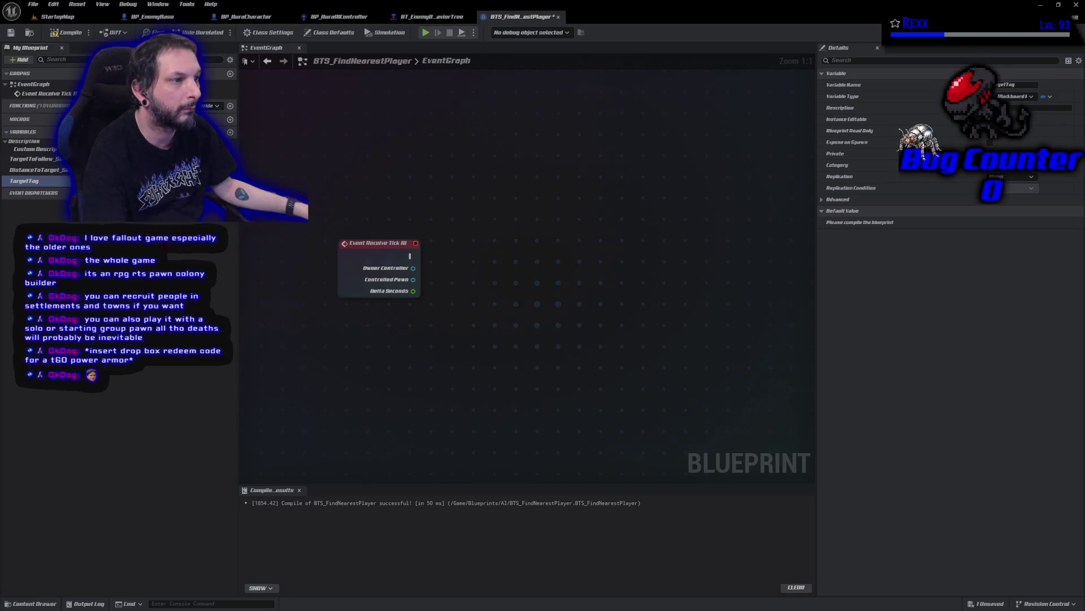
{"action": "left_click", "coordinate": [66, 33]}
{"action": "left_click", "coordinate": [11, 32]}
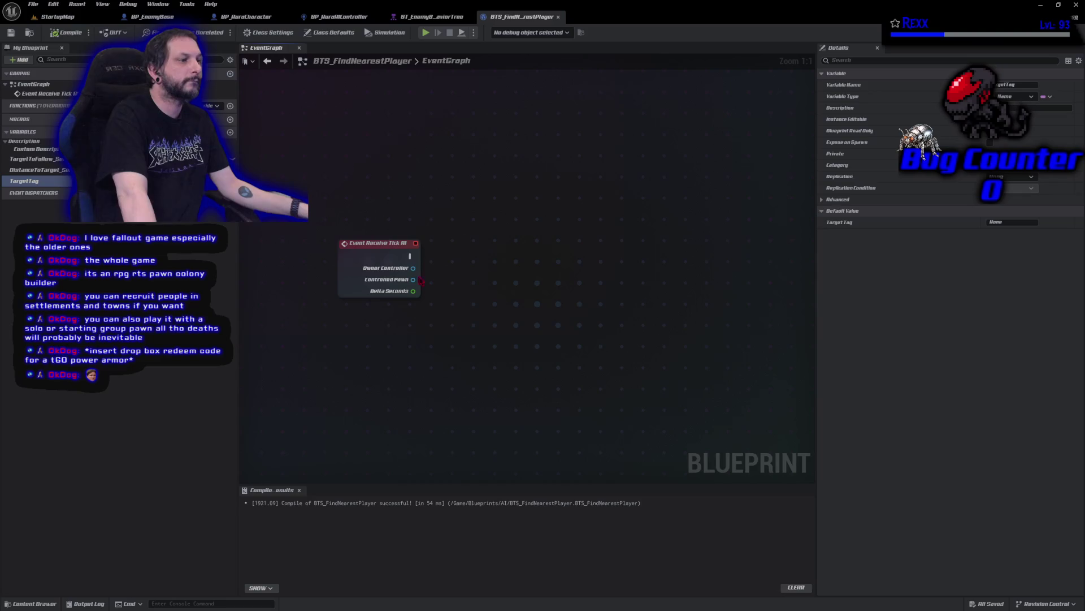
Add an Actor Has Tag node on Controlled Pawn checking for tag Player, with a Branch beside it.
{"action": "left_click_drag", "start_coordinate": [418, 280], "coordinate": [452, 284]}
{"action": "type", "text": "actor"}
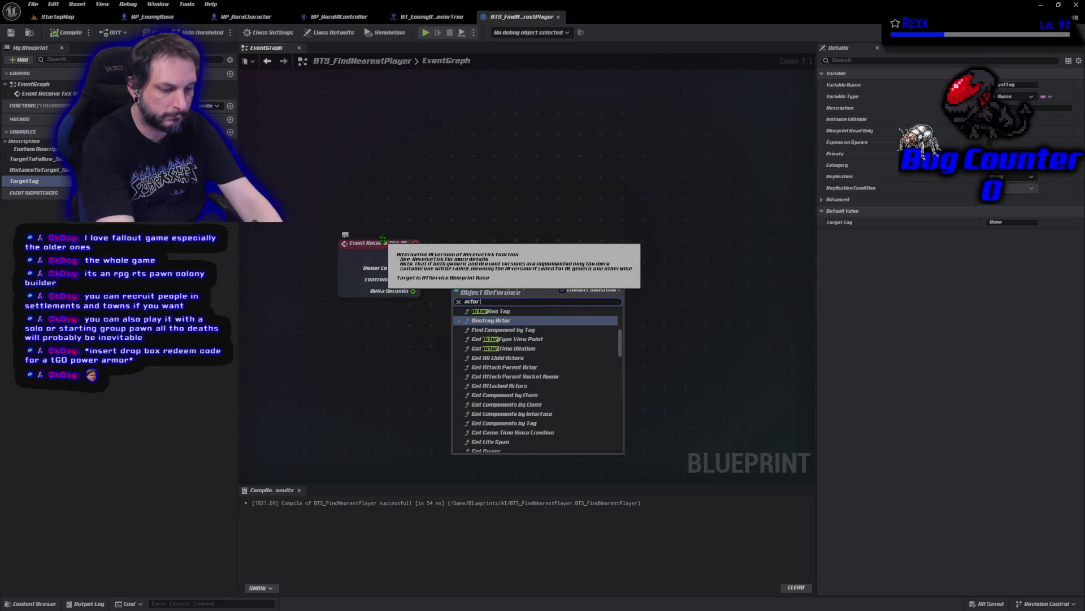
{"action": "type", "text": " has tag"}
{"action": "key", "text": "Return"}
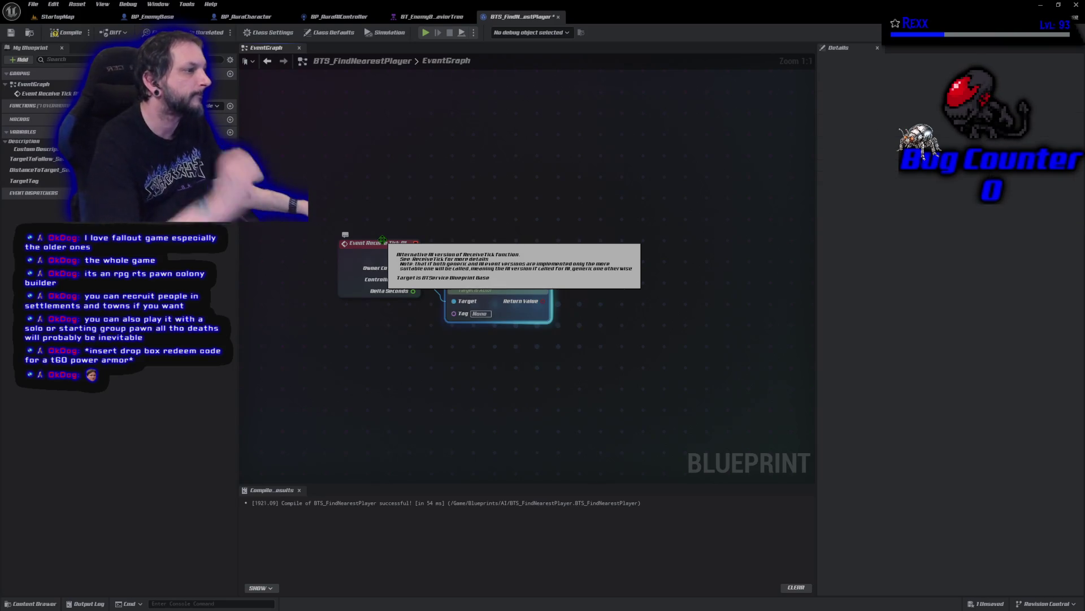
{"action": "left_click_drag", "start_coordinate": [482, 292], "coordinate": [475, 272]}
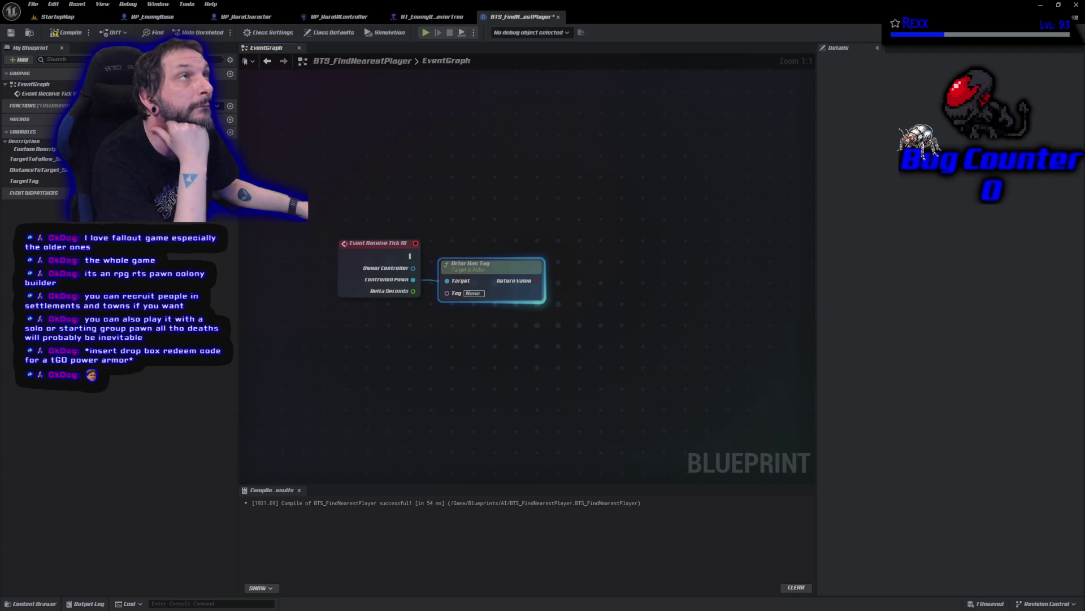
{"action": "left_click", "coordinate": [472, 294]}
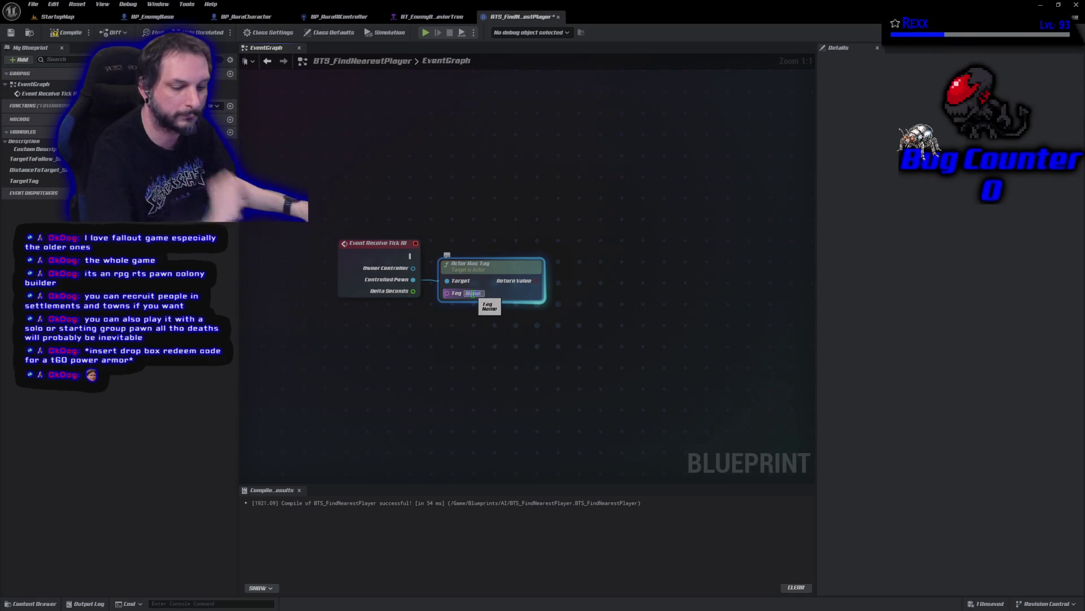
{"action": "type", "text": "Player"}
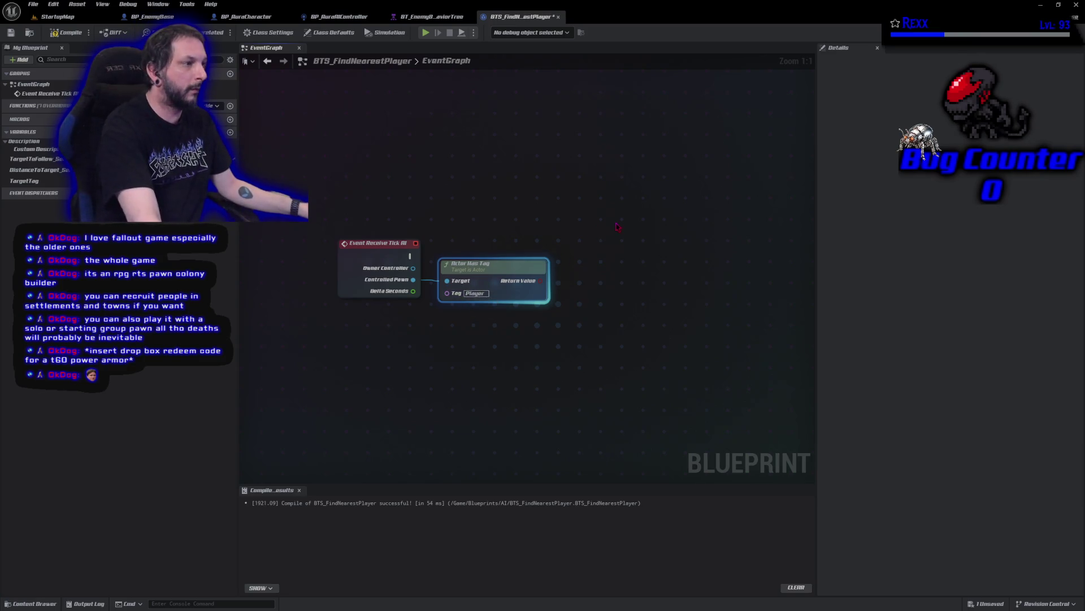
{"action": "left_click", "coordinate": [589, 248]}
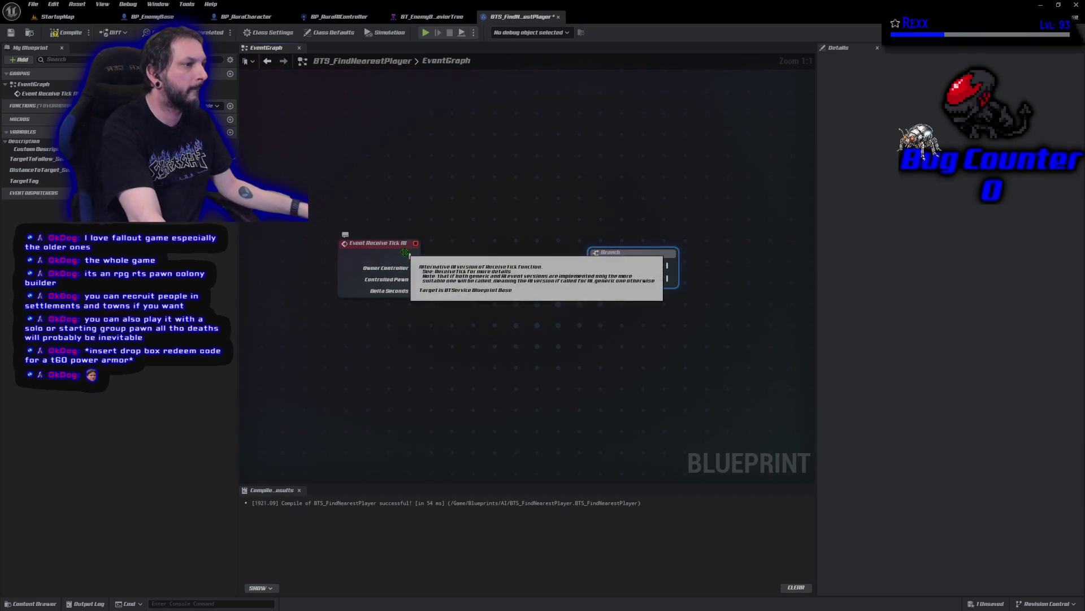
Wire the tick event into the Branch and add a TargetTag setter with value Enemy for True.
{"action": "mouse_move", "coordinate": [410, 256]}
{"action": "left_mouse_down"}
{"action": "mouse_move", "coordinate": [647, 290]}
{"action": "mouse_move", "coordinate": [597, 265]}
{"action": "mouse_move", "coordinate": [596, 281]}
{"action": "mouse_move", "coordinate": [590, 255]}
{"action": "left_mouse_up"}
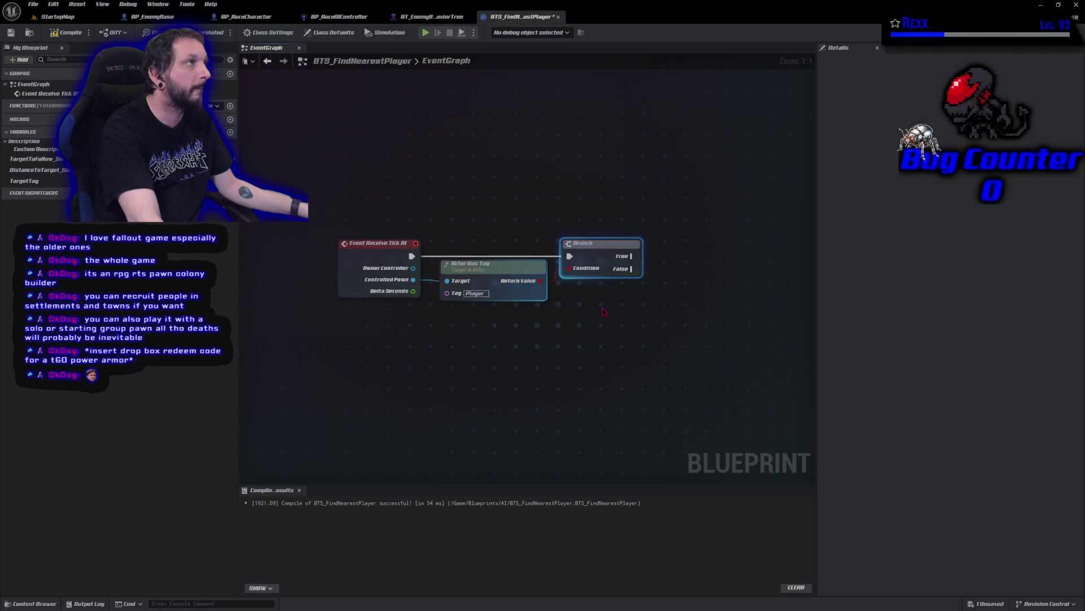
{"action": "mouse_move", "coordinate": [25, 181]}
{"action": "left_mouse_down"}
{"action": "mouse_move", "coordinate": [664, 288]}
{"action": "mouse_move", "coordinate": [634, 257]}
{"action": "left_mouse_up"}
{"action": "left_click", "coordinate": [731, 269]}
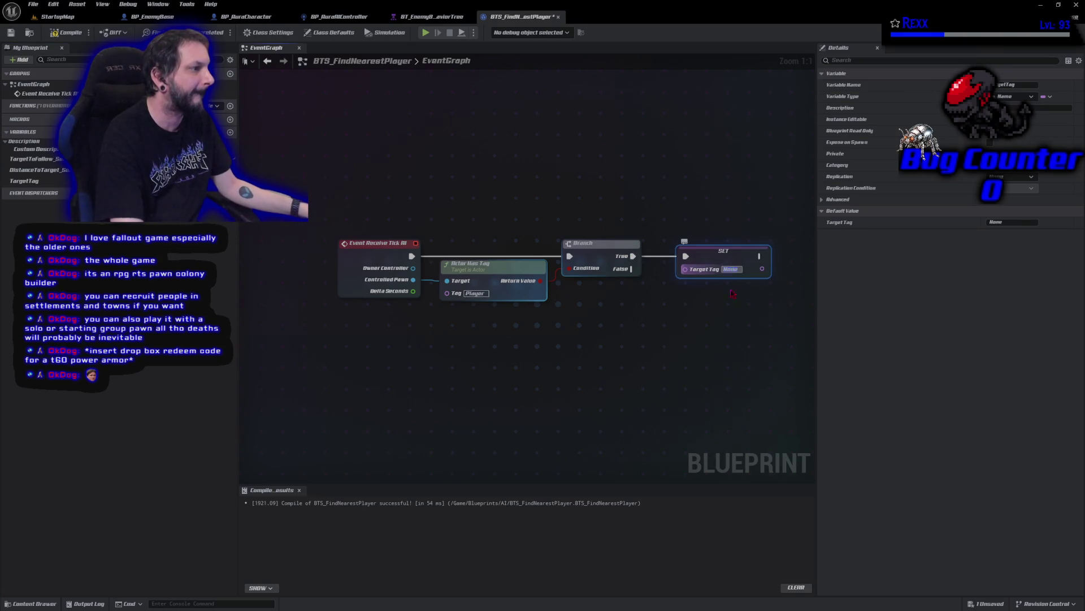
{"action": "type", "text": "Enemy"}
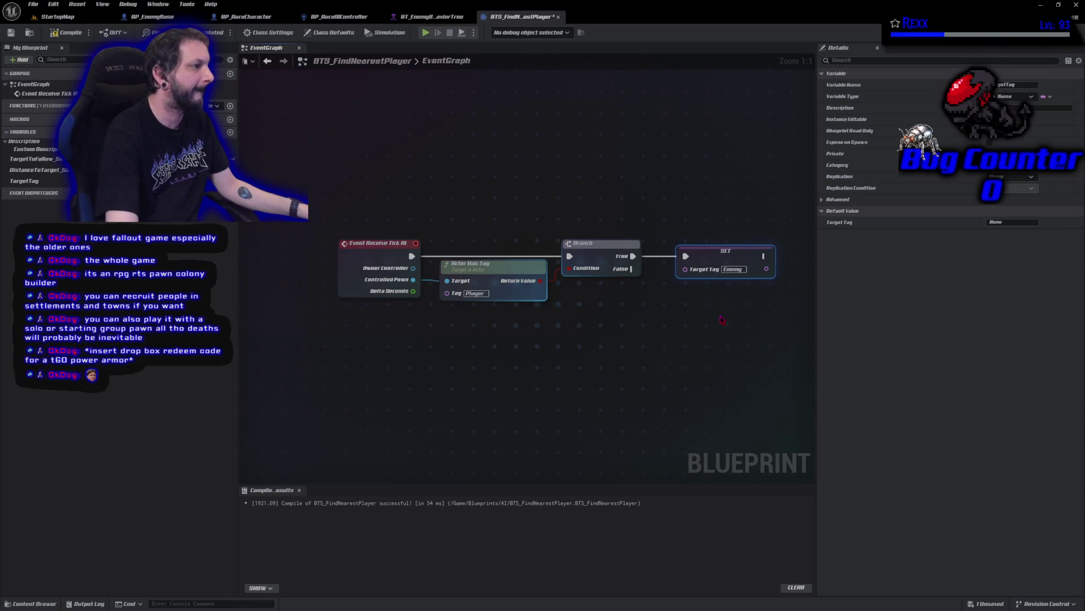
Add a second TargetTag setter with value Player on the False path, and compile.
{"action": "key", "text": "ctrl+v"}
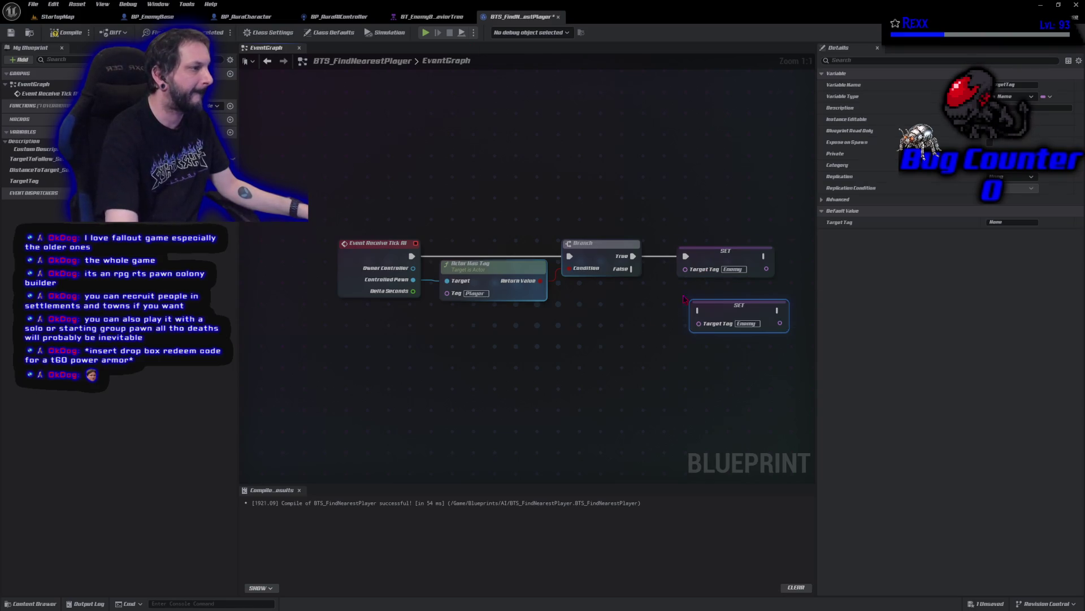
{"action": "mouse_move", "coordinate": [631, 269]}
{"action": "left_mouse_down"}
{"action": "mouse_move", "coordinate": [671, 318]}
{"action": "mouse_move", "coordinate": [699, 310]}
{"action": "mouse_move", "coordinate": [699, 287]}
{"action": "left_mouse_up"}
{"action": "mouse_move", "coordinate": [700, 237]}
{"action": "left_mouse_down"}
{"action": "mouse_move", "coordinate": [684, 282]}
{"action": "mouse_move", "coordinate": [699, 287]}
{"action": "mouse_move", "coordinate": [678, 283]}
{"action": "left_mouse_up"}
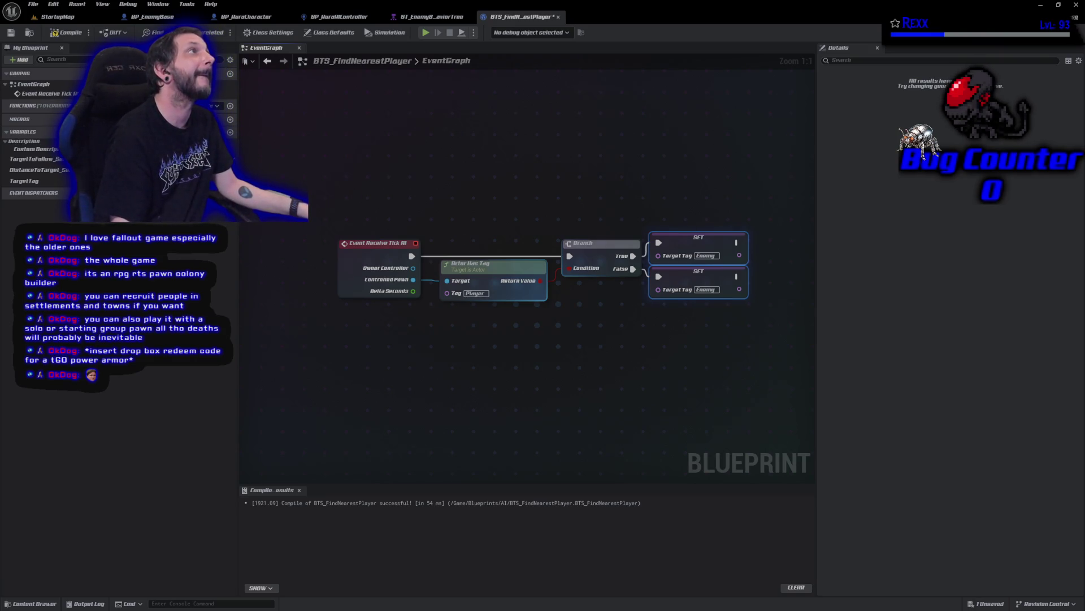
{"action": "left_click", "coordinate": [710, 288]}
{"action": "type", "text": "Player"}
{"action": "key", "text": "Return"}
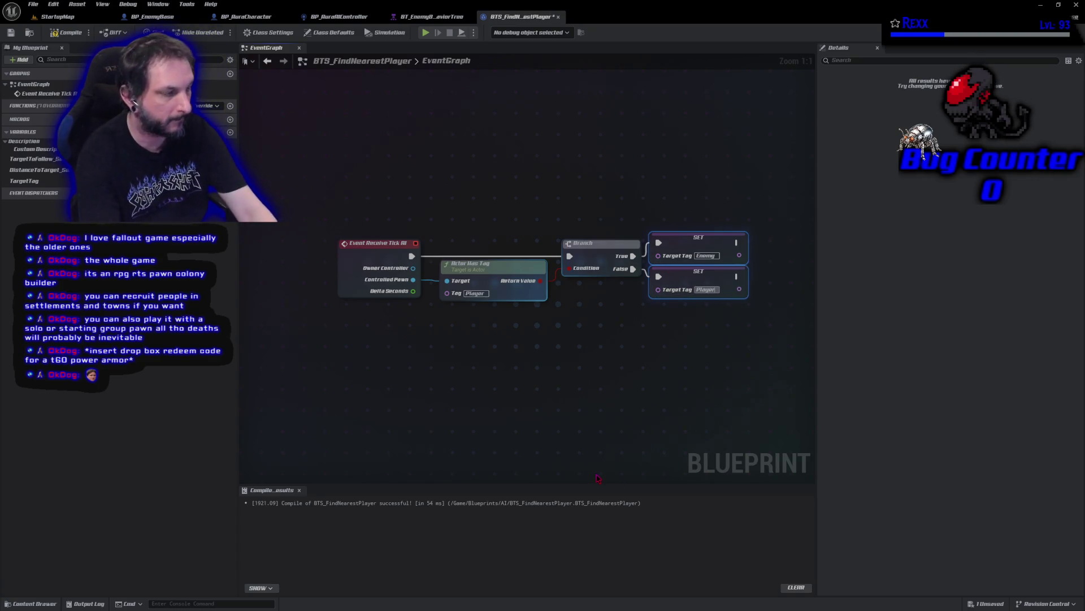
{"action": "left_click", "coordinate": [68, 34]}
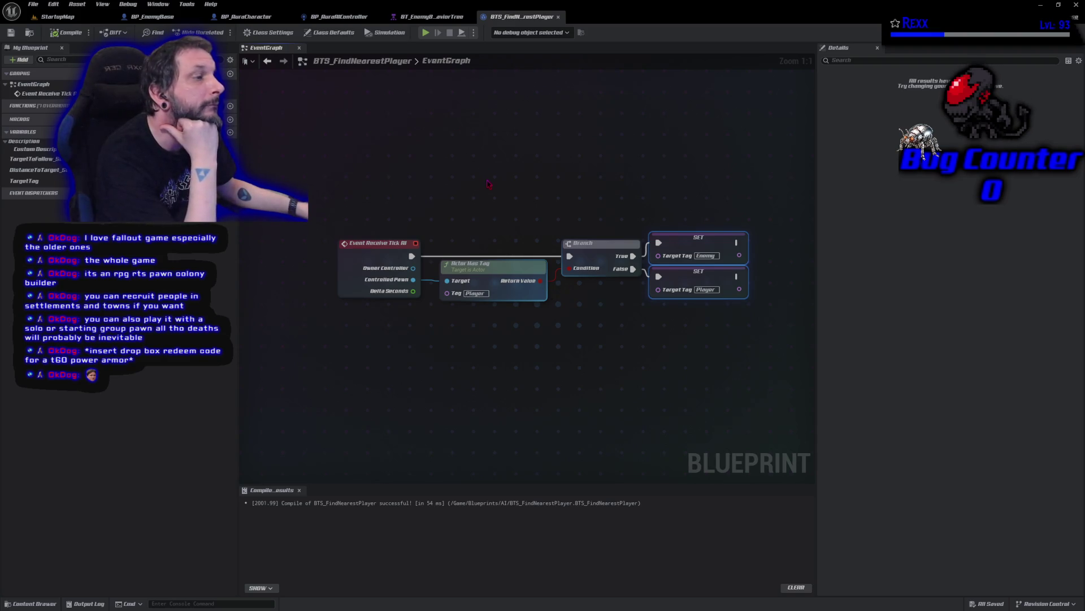
{"action": "left_click_drag", "start_coordinate": [485, 180], "coordinate": [685, 349]}
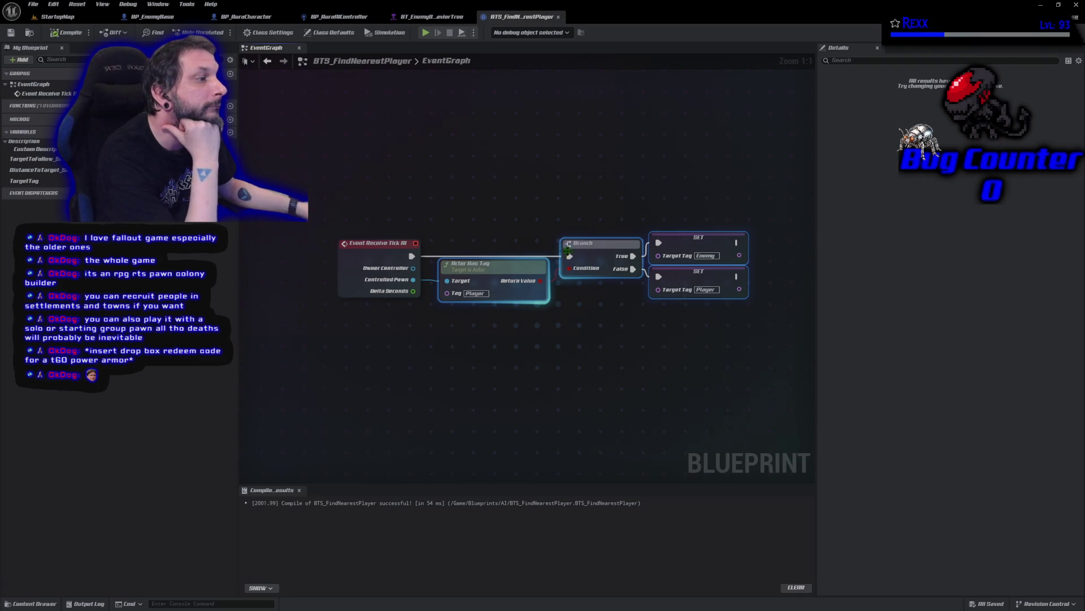
Collapse the selected tag nodes into a SetTargetTag function and rename its input to ControlledPawn.
{"action": "right_click", "coordinate": [520, 267]}
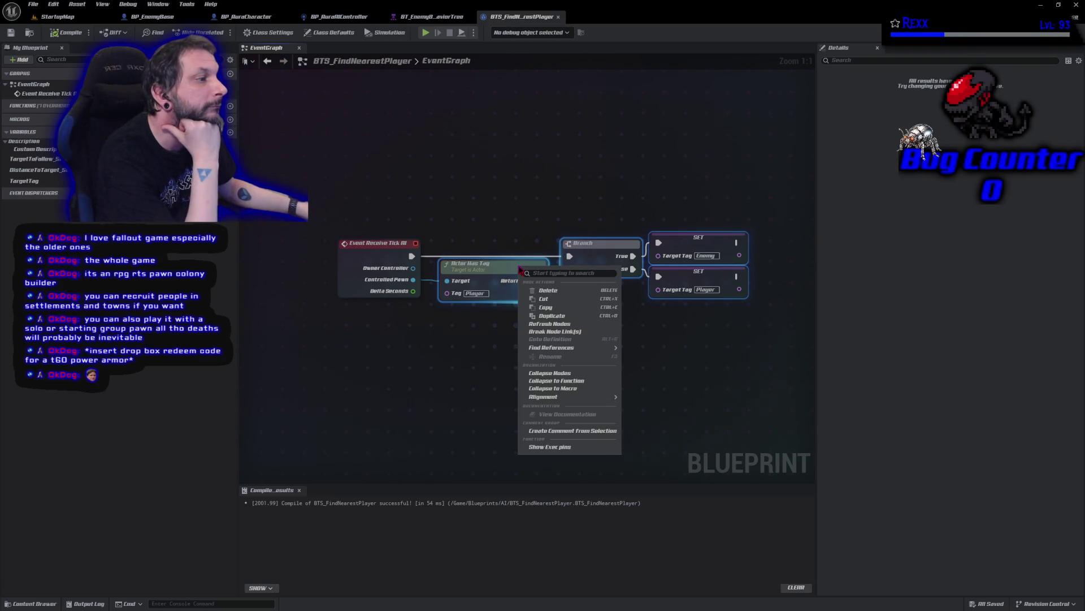
{"action": "left_click", "coordinate": [567, 380]}
{"action": "type", "text": "Sel"}
{"action": "type", "text": "arg"}
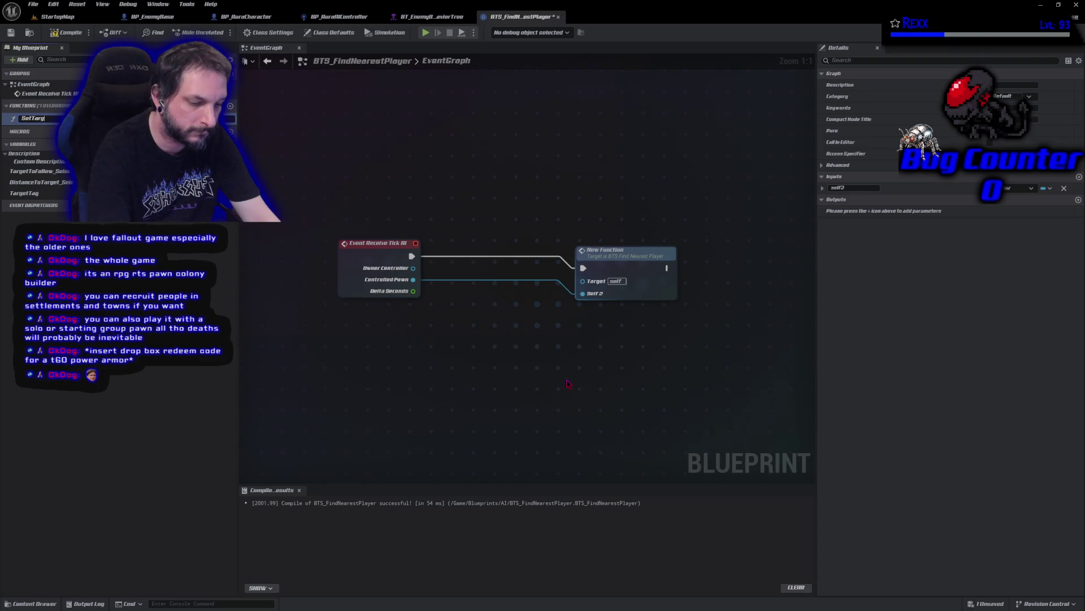
{"action": "type", "text": "Tag"}
{"action": "key", "text": "Return"}
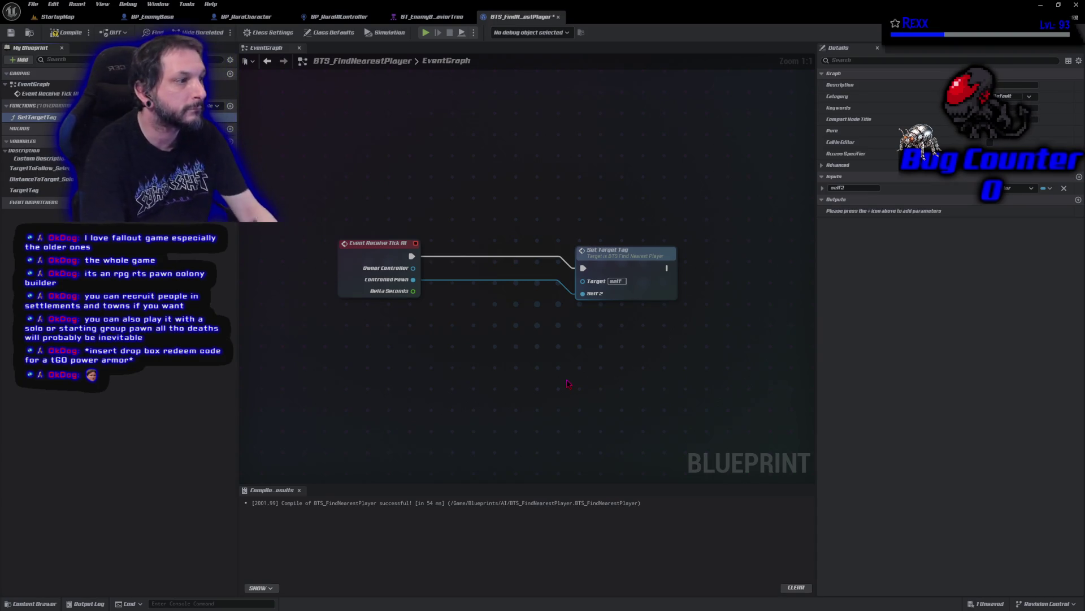
{"action": "left_click_drag", "start_coordinate": [607, 247], "coordinate": [495, 234]}
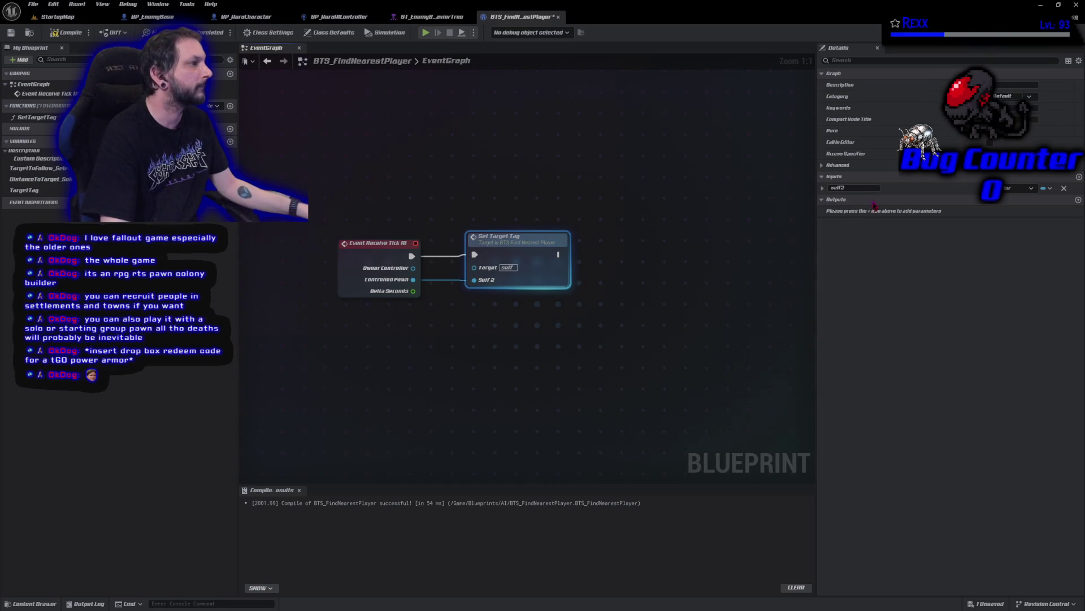
{"action": "left_click", "coordinate": [853, 188]}
{"action": "type", "text": "ControlledPawn"}
{"action": "key", "text": "Return"}
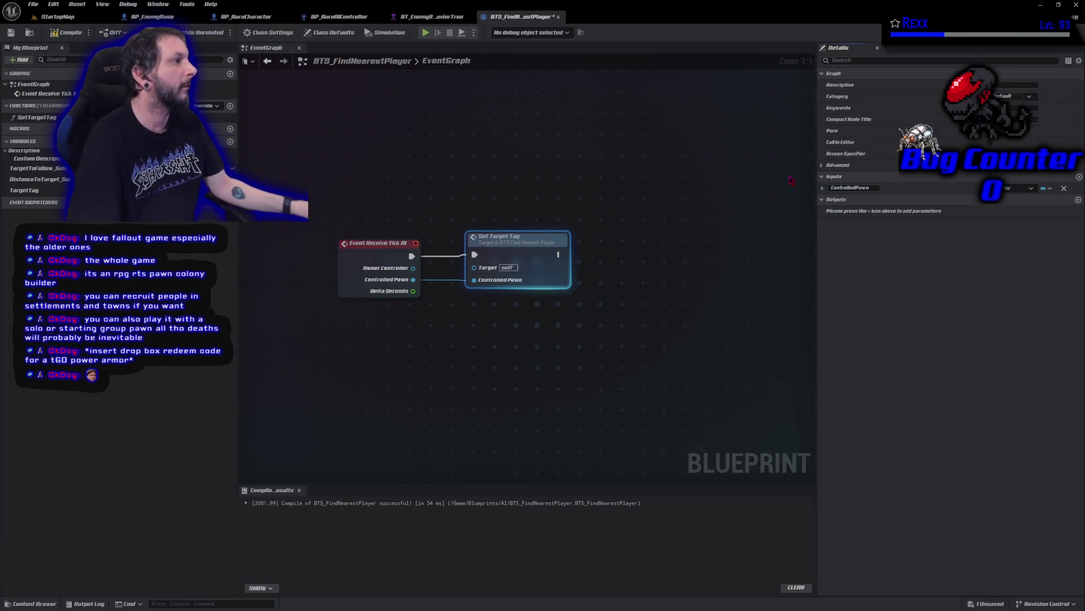